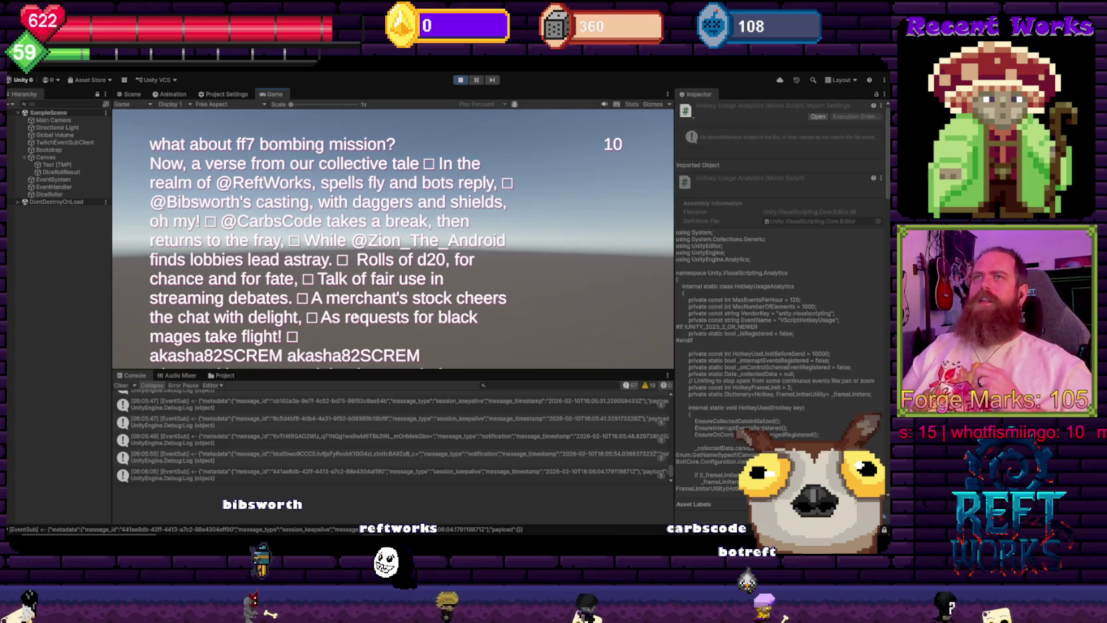
- Bring the EventHandler.cs window in Visual Studio to the front and focus its code
{"action": "mouse_move", "coordinate": [394, 535]}
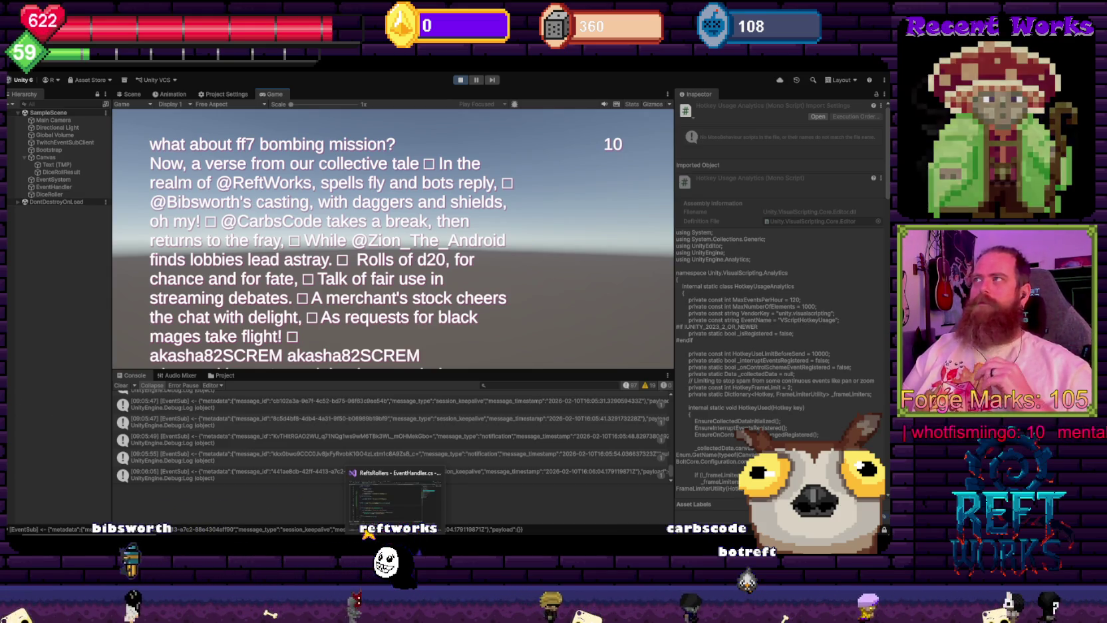
{"action": "left_click", "coordinate": [395, 496]}
{"action": "left_click", "coordinate": [403, 179]}
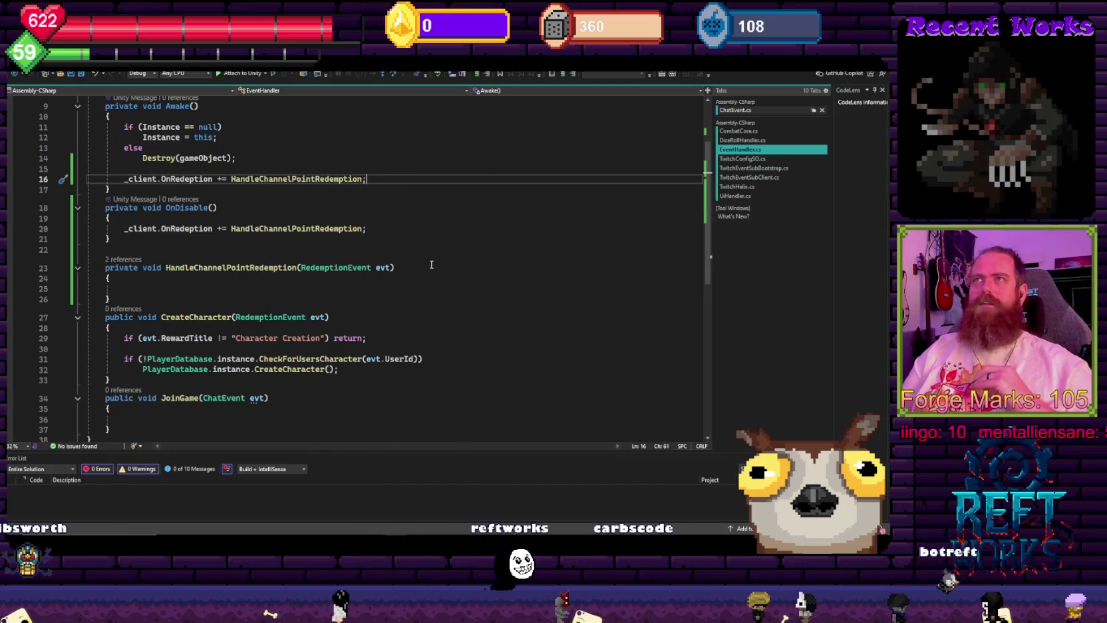
- Type evt. in the empty HandleChannelPointRedemption method and browse its members down to DisplayName
{"action": "scroll", "coordinate": [287, 350], "scroll_direction": "up", "scroll_amount": 3}
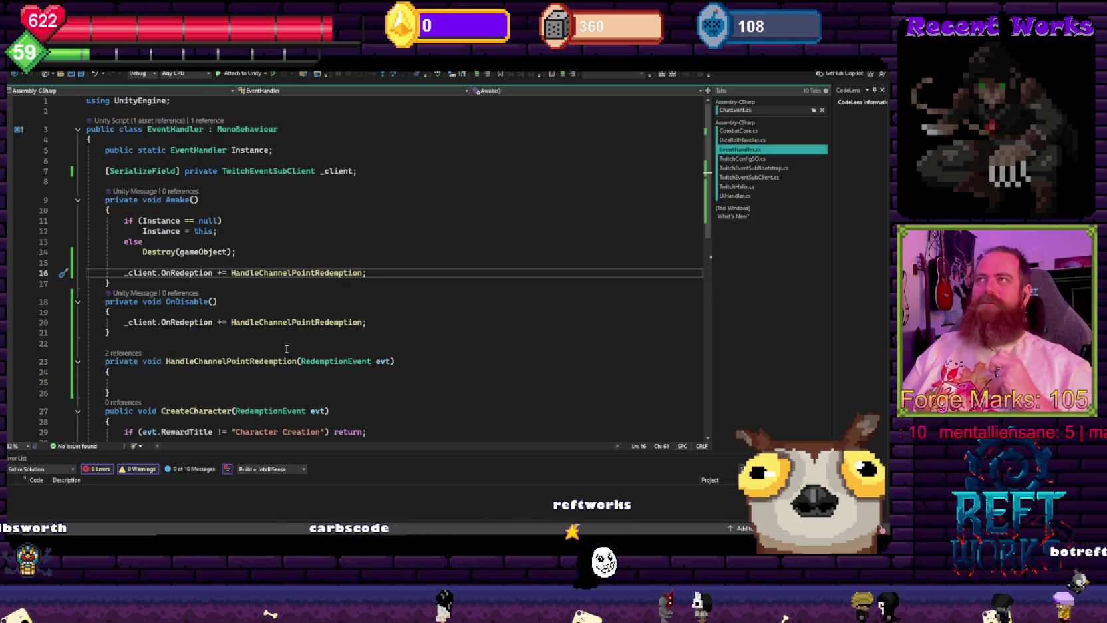
{"action": "scroll", "coordinate": [288, 351], "scroll_direction": "down", "scroll_amount": 4}
{"action": "left_click", "coordinate": [208, 257]}
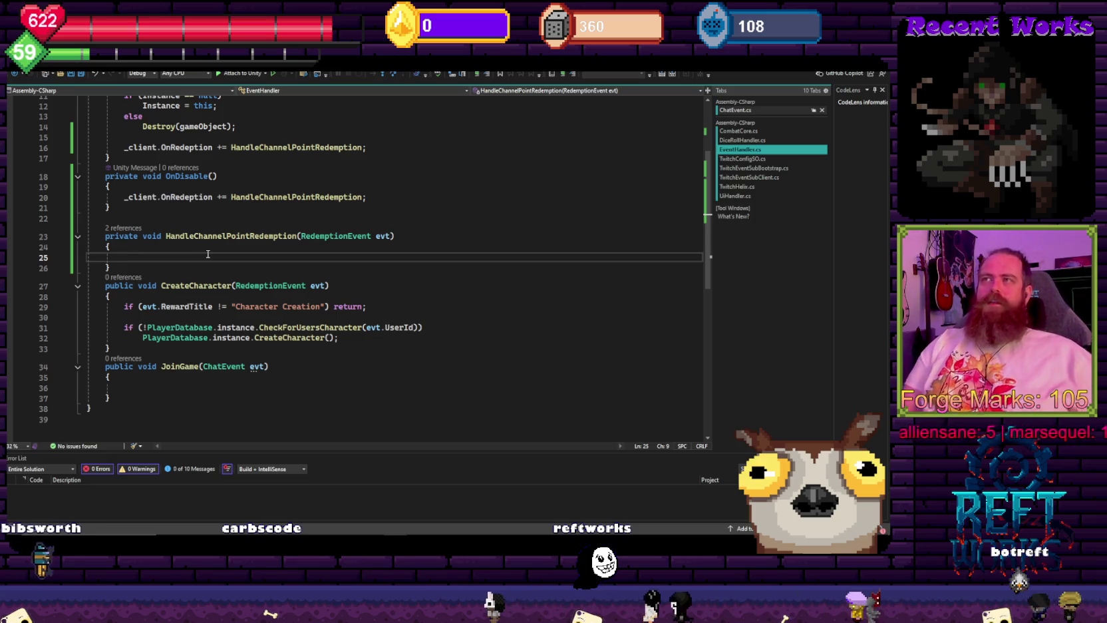
{"action": "type", "text": "evt."}
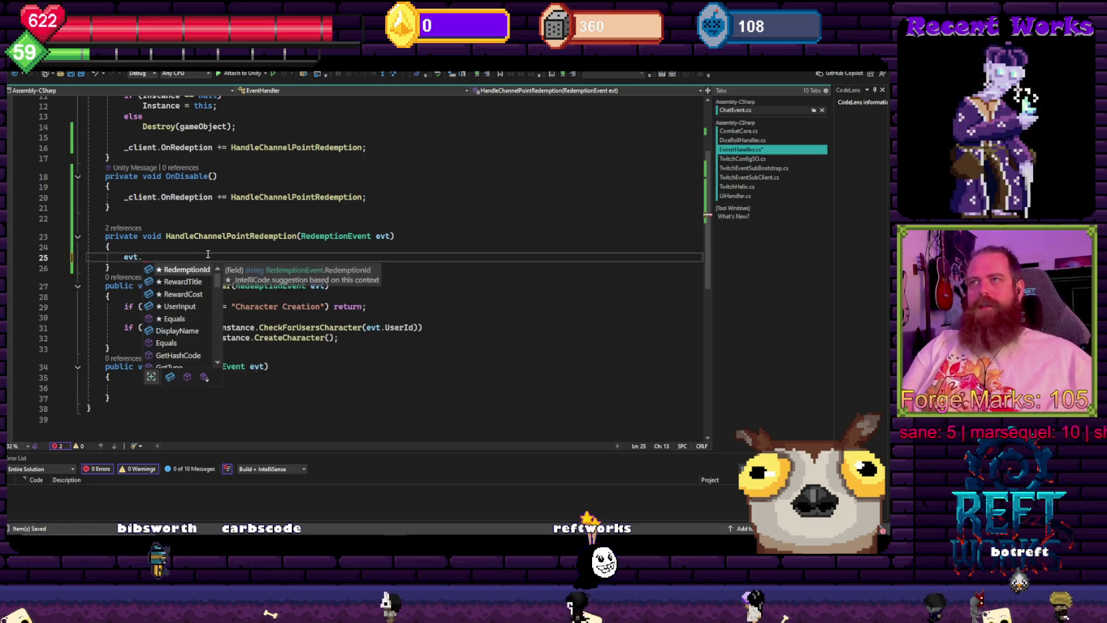
{"action": "key", "text": "Down"}
{"action": "key", "text": "Down"}
{"action": "key", "text": "Down"}
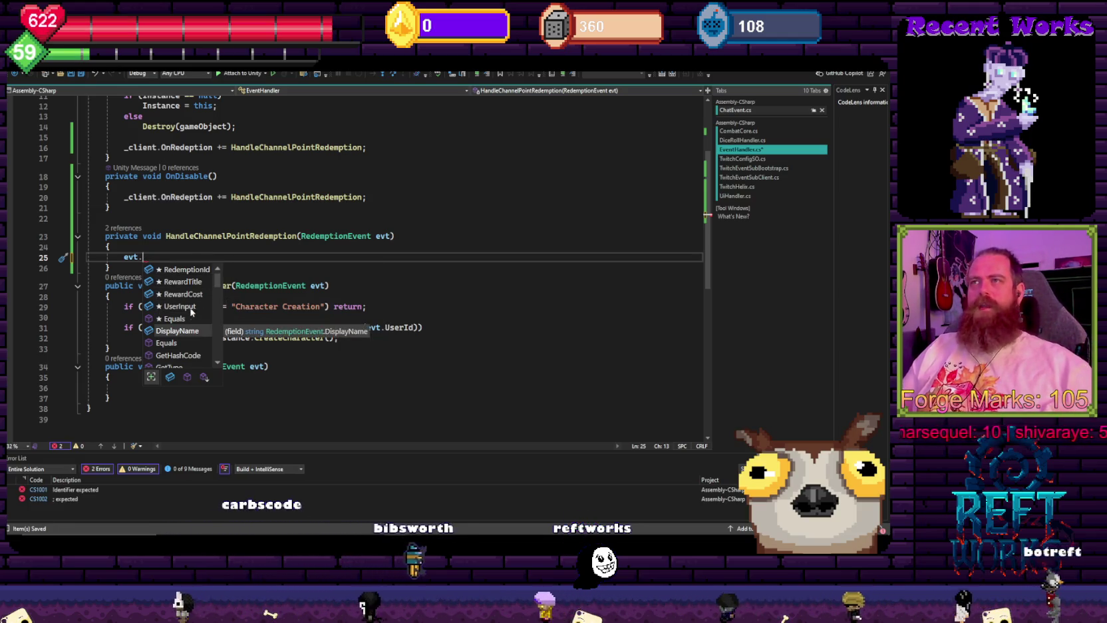
{"action": "scroll", "coordinate": [195, 306], "scroll_direction": "down", "scroll_amount": 3}
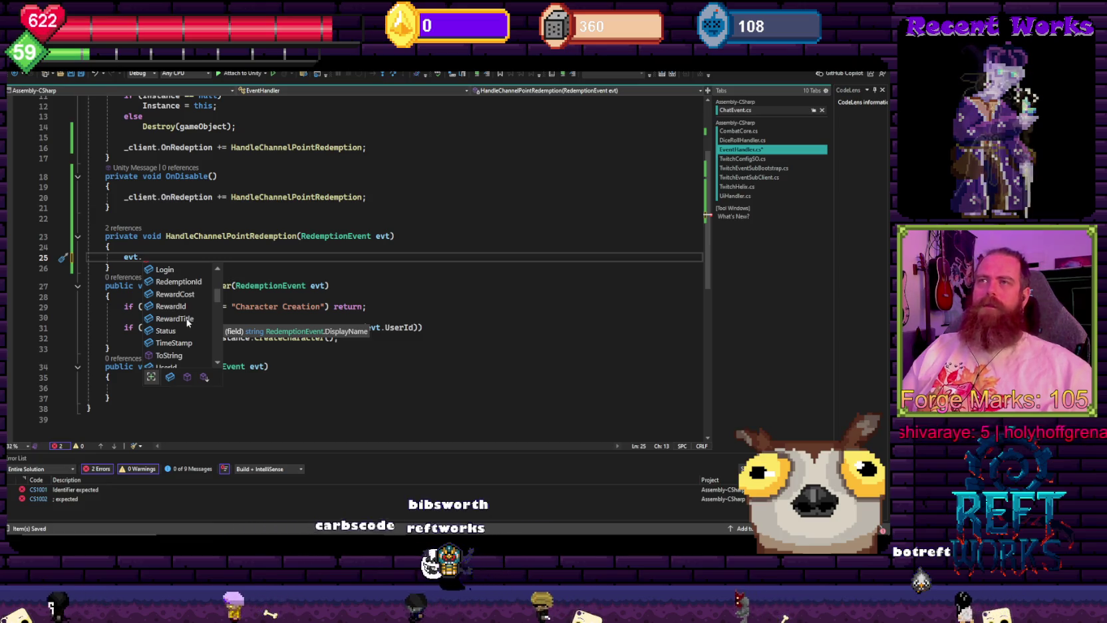
{"action": "left_click", "coordinate": [150, 258]}
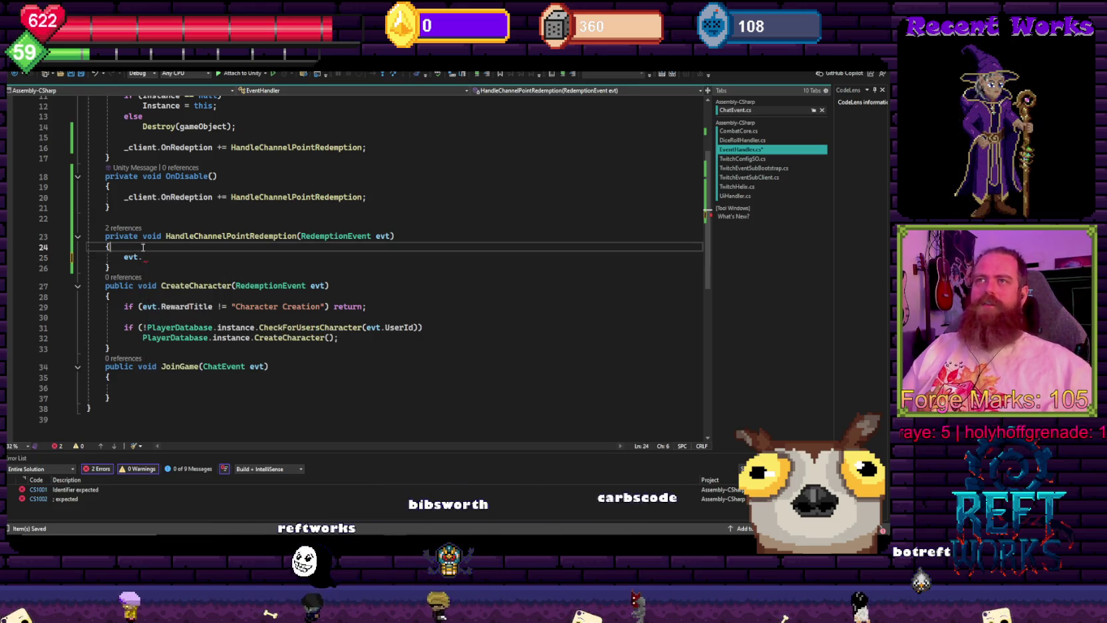
- Try a 'switch (evt.di' statement, then discard it and begin again with evt
{"action": "key", "text": "BackSpace"}
{"action": "key", "text": "BackSpace"}
{"action": "key", "text": "BackSpace"}
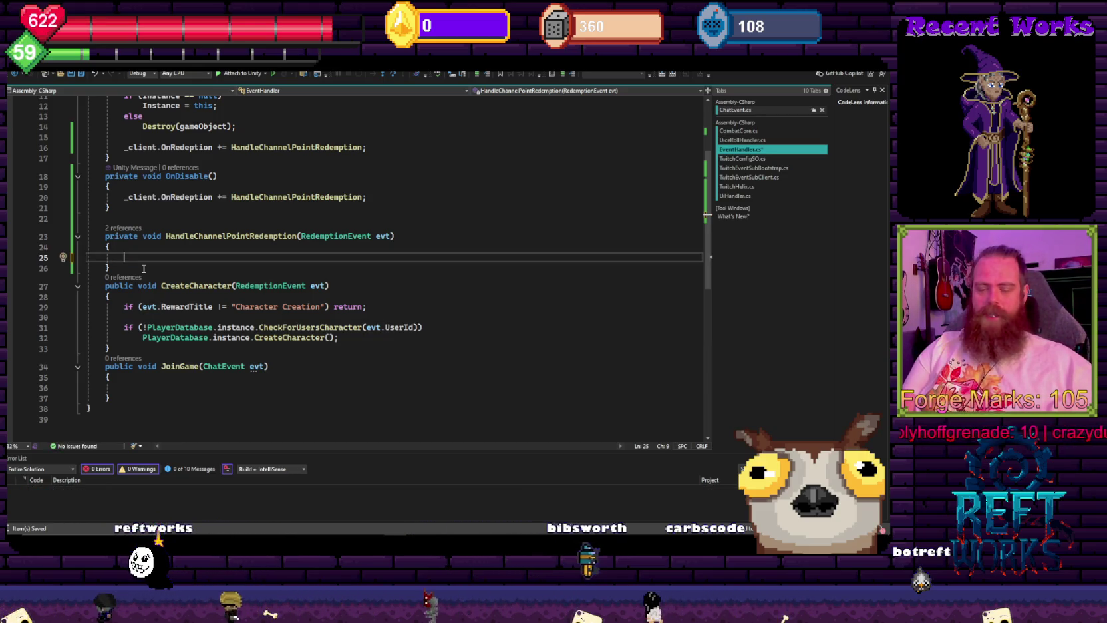
{"action": "type", "text": "s"}
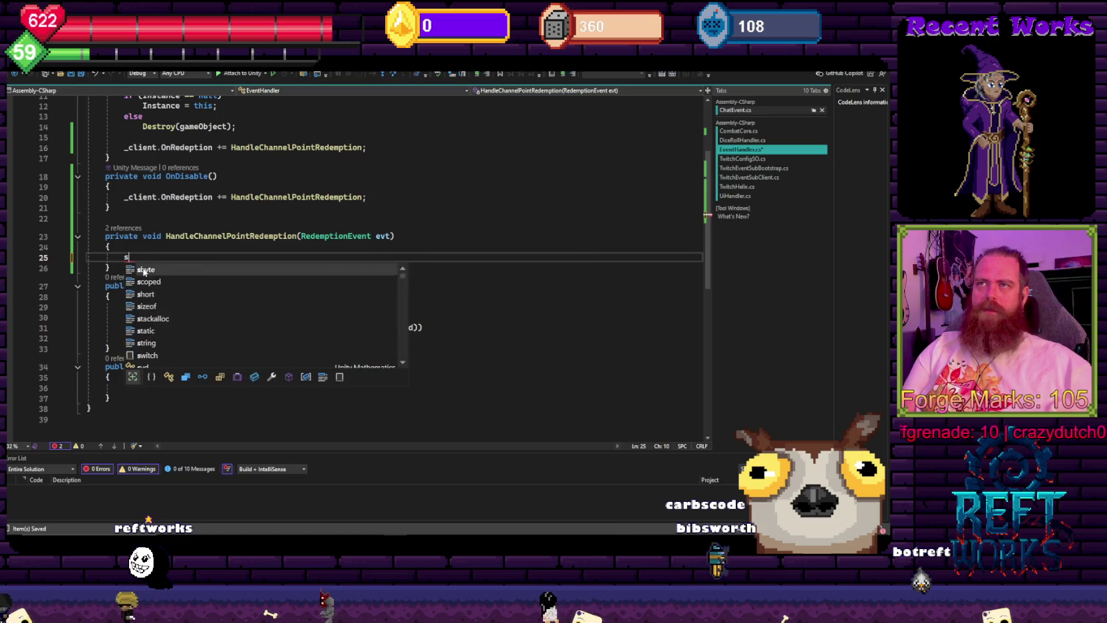
{"action": "type", "text": "s"}
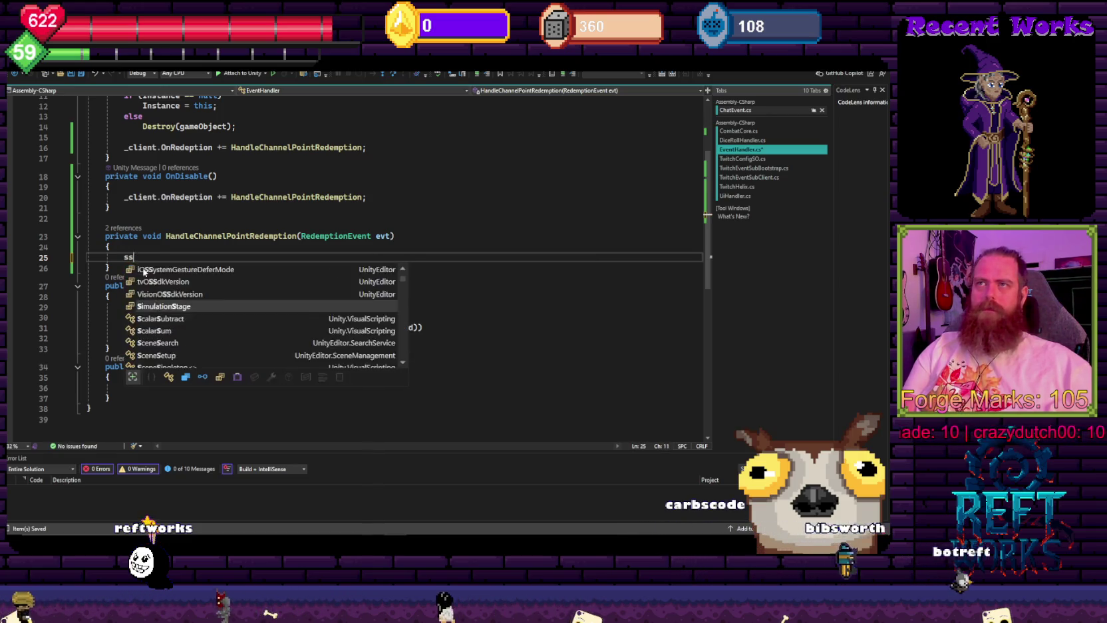
{"action": "type", "text": "witch ("}
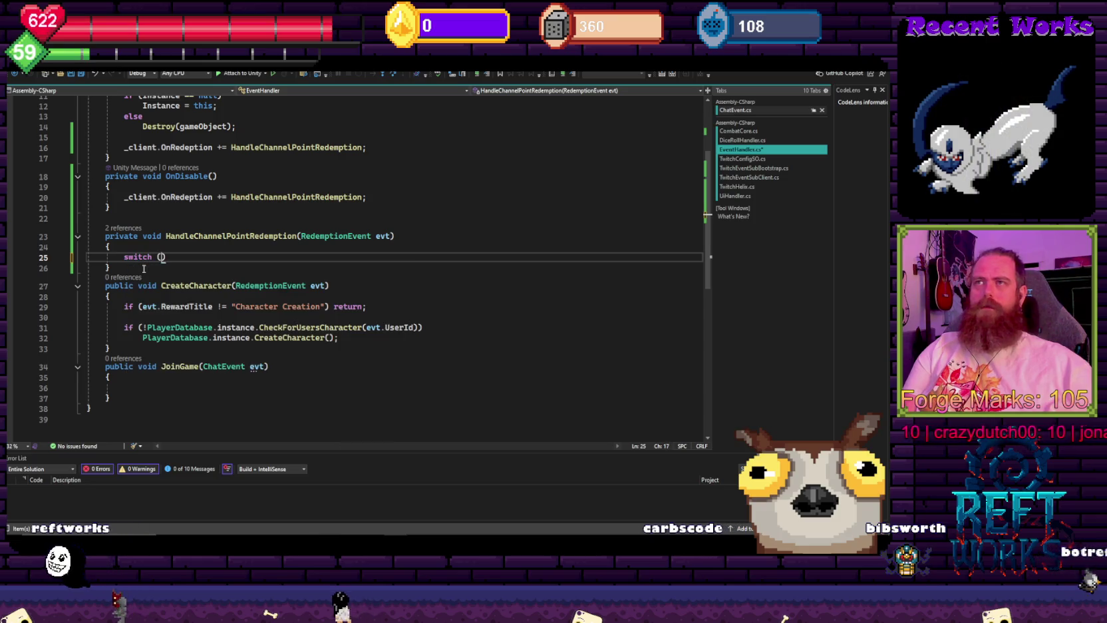
{"action": "type", "text": "evt."}
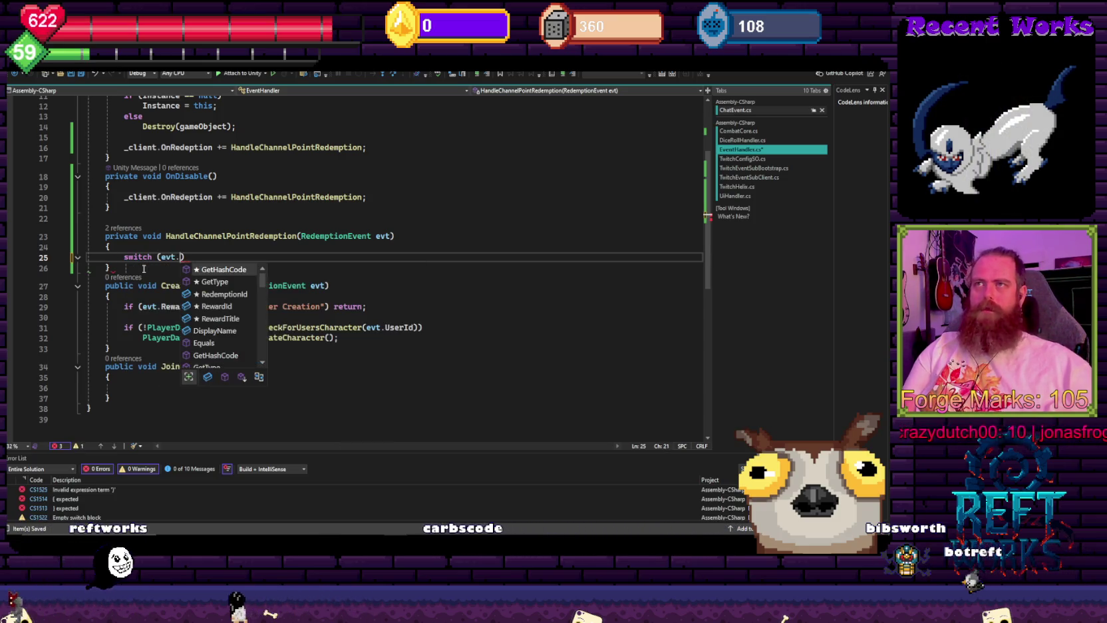
{"action": "type", "text": "di"}
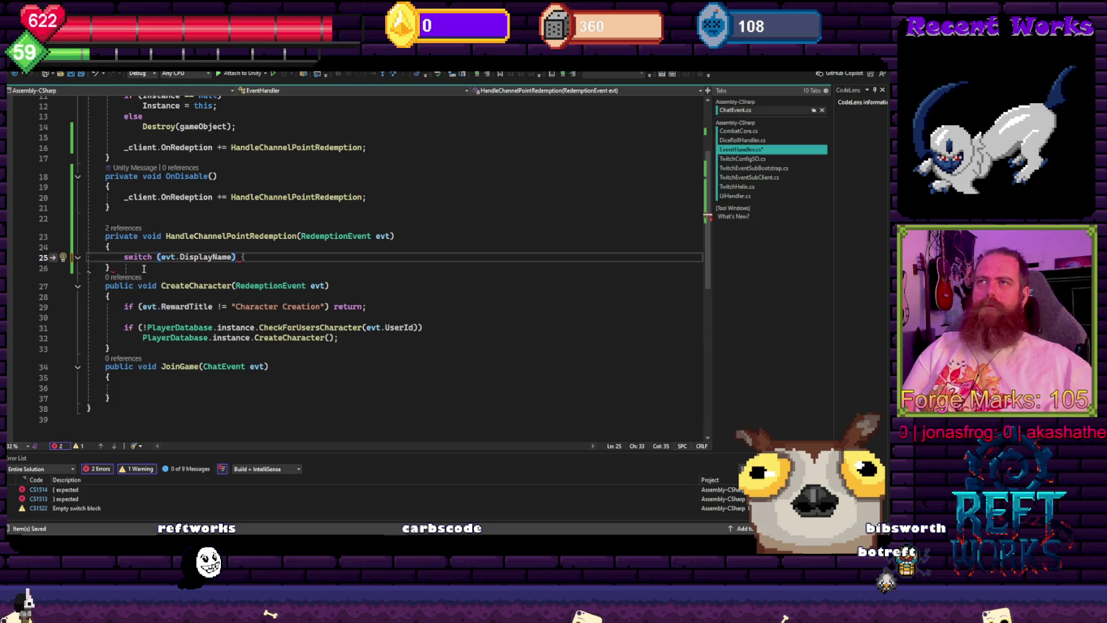
{"action": "type", "text": "evt."}
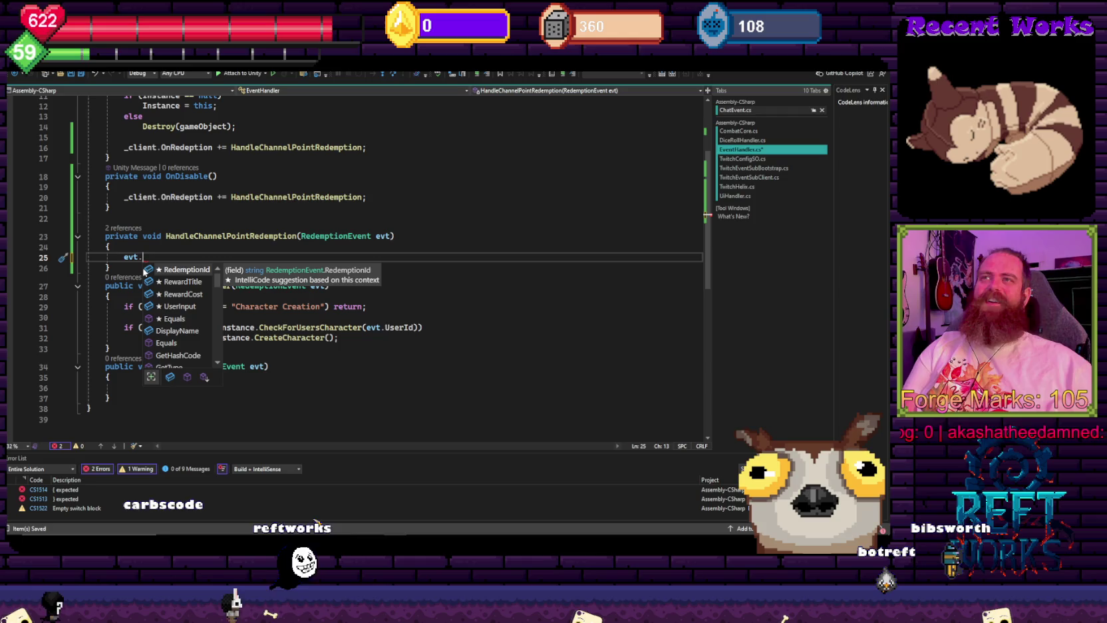
- Start a Debug.Log call with an interpolated string containing evt.RewardTitle
{"action": "key", "text": "BackSpace"}
{"action": "key", "text": "BackSpace"}
{"action": "key", "text": "BackSpace"}
{"action": "type", "text": "Debug.og"}
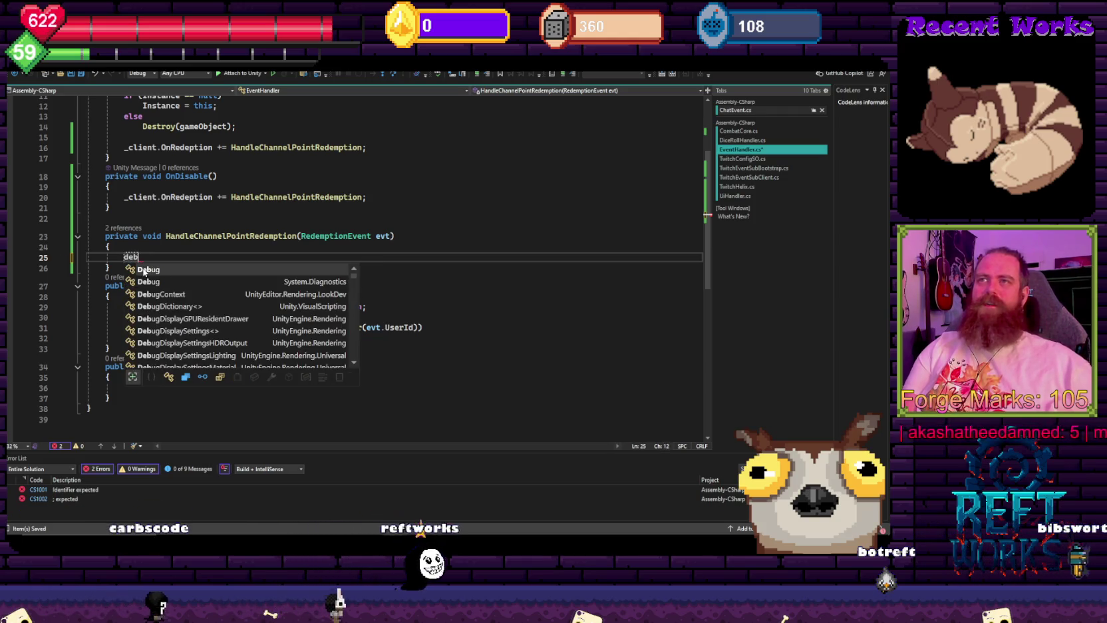
{"action": "key", "text": "BackSpace"}
{"action": "key", "text": "BackSpace"}
{"action": "type", "text": "Log($"}
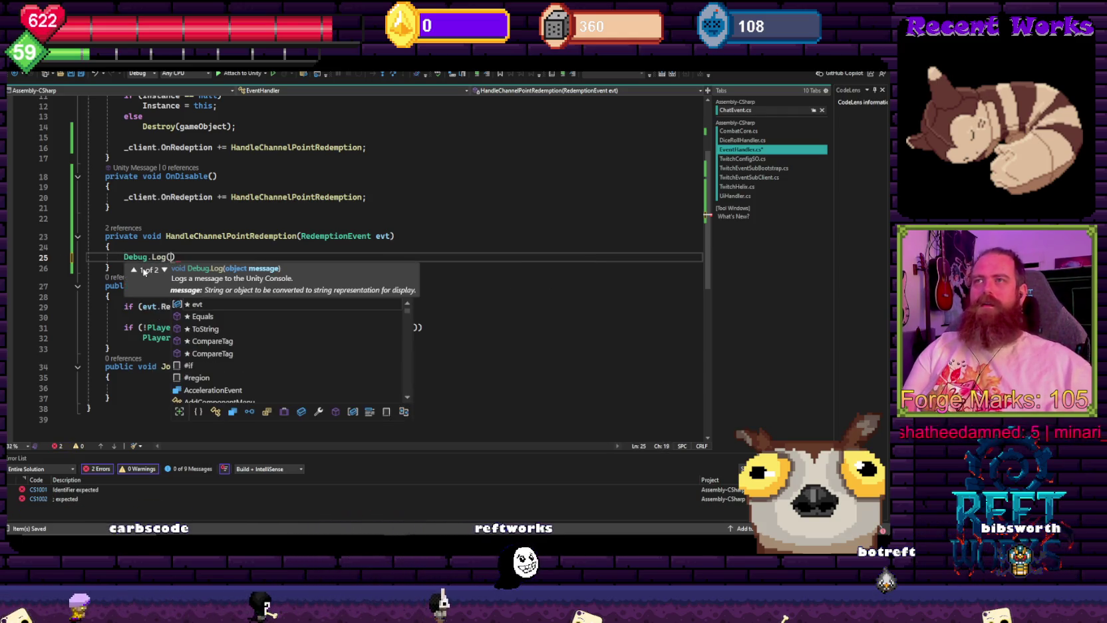
{"action": "type", "text": "\"\")"}
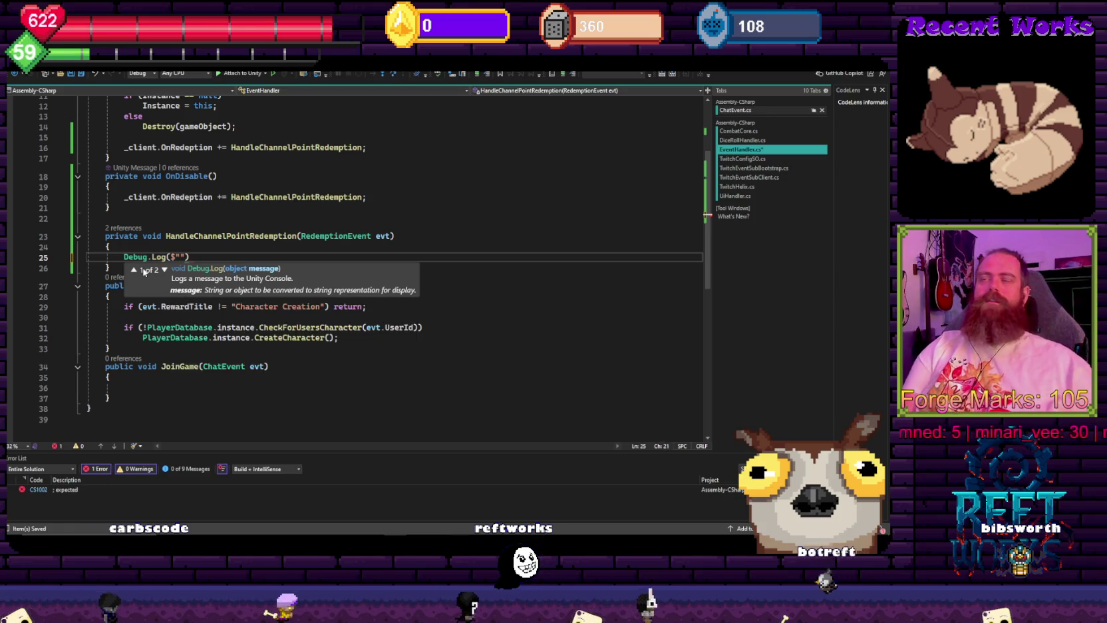
{"action": "type", "text": ";"}
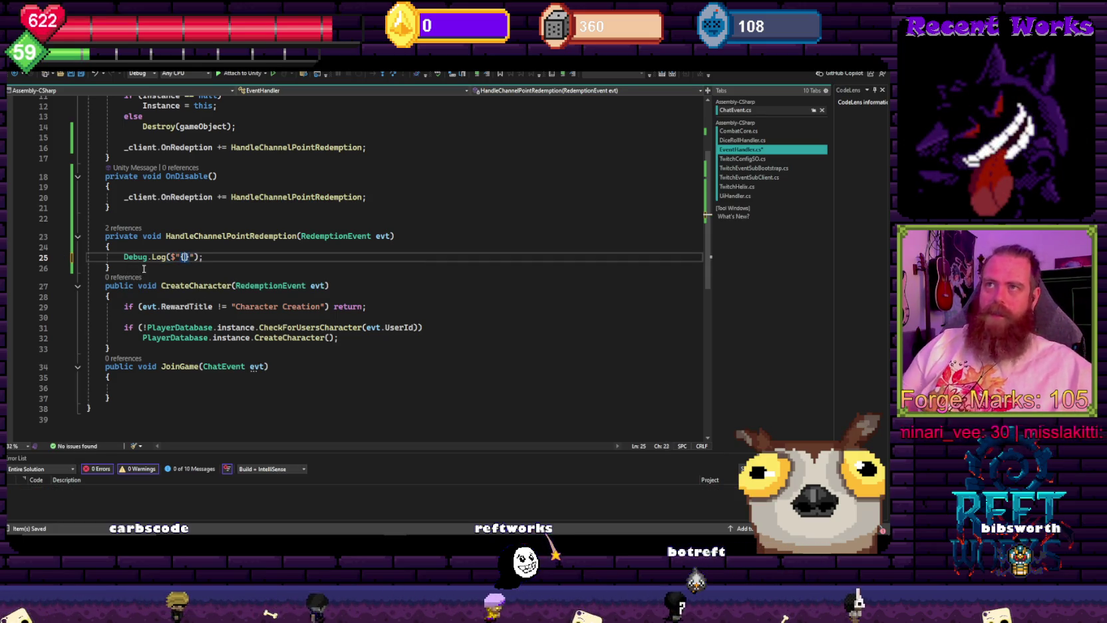
{"action": "key", "text": "Left"}
{"action": "type", "text": "evt.displ"}
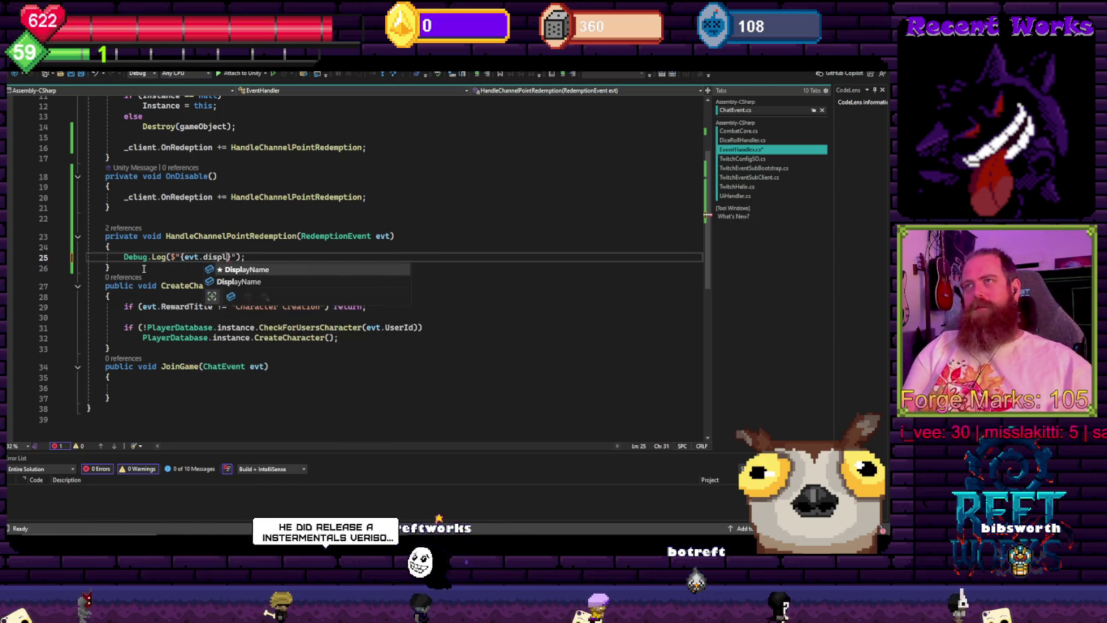
{"action": "key", "text": "Tab"}
{"action": "key", "text": "BackSpace"}
{"action": "key", "text": "BackSpace"}
{"action": "key", "text": "BackSpace"}
{"action": "key", "text": "BackSpace"}
{"action": "key", "text": "BackSpace"}
{"action": "key", "text": "BackSpace"}
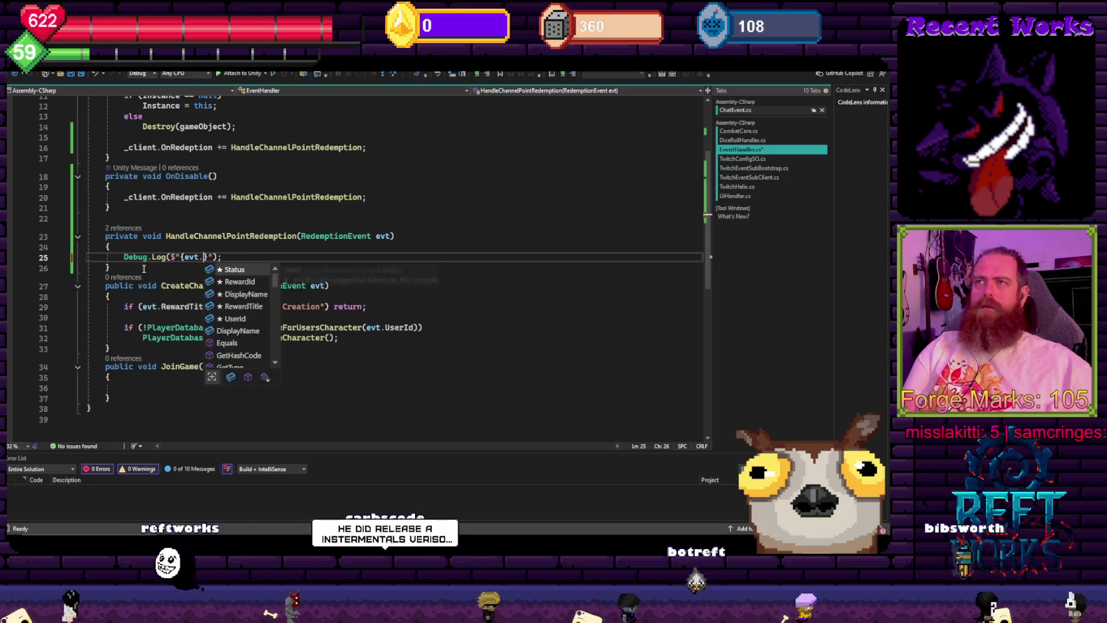
{"action": "type", "text": "re"}
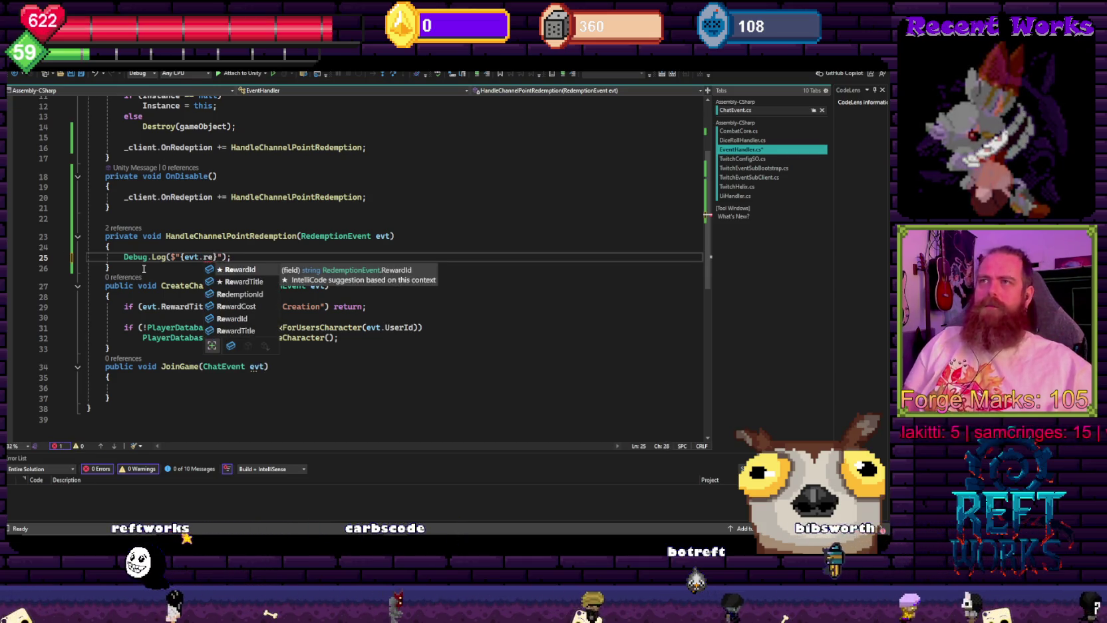
{"action": "key", "text": "Down"}
{"action": "key", "text": "Tab"}
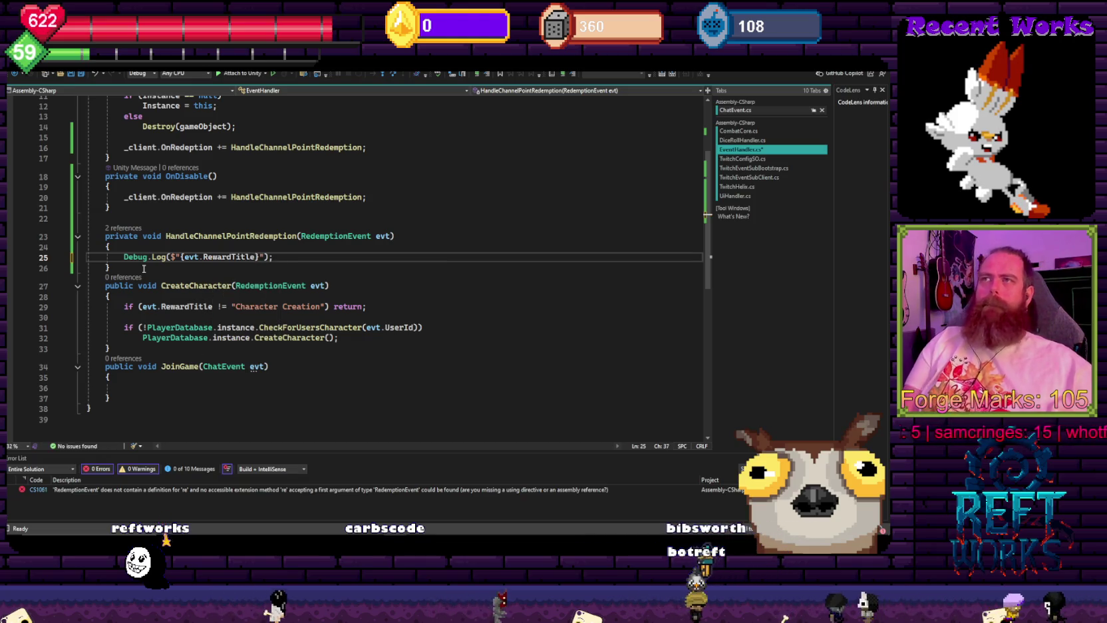
- Complete the message as '[EventHandler]Reward: {evt.RewardTitle} was redeemed by {evt.DisplayName}'
{"action": "left_click", "coordinate": [175, 256]}
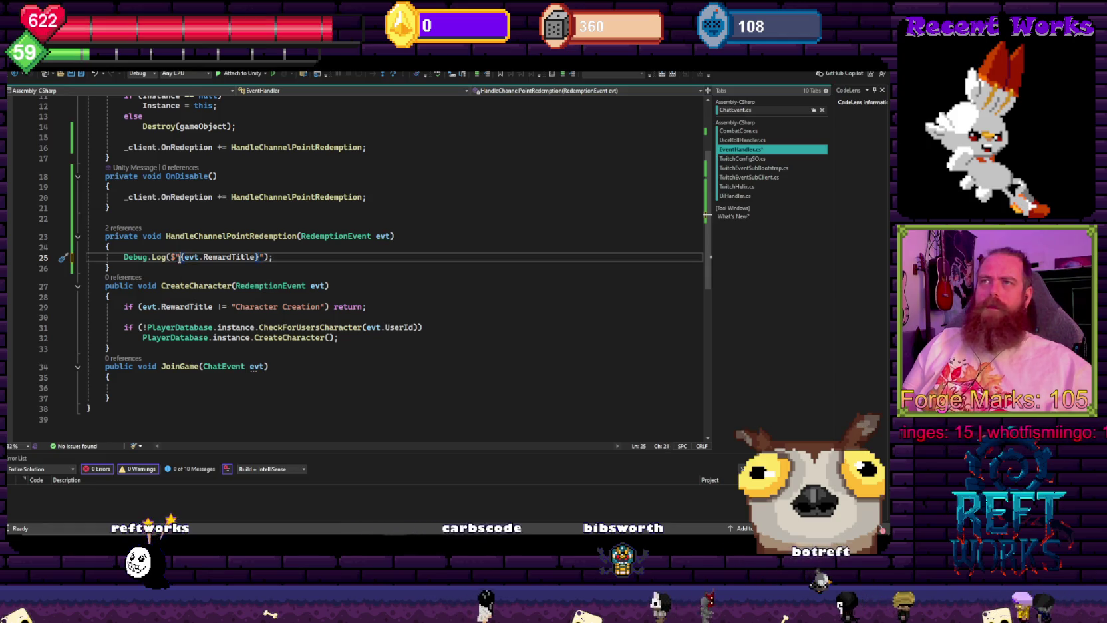
{"action": "type", "text": "RewardTitle} was re"}
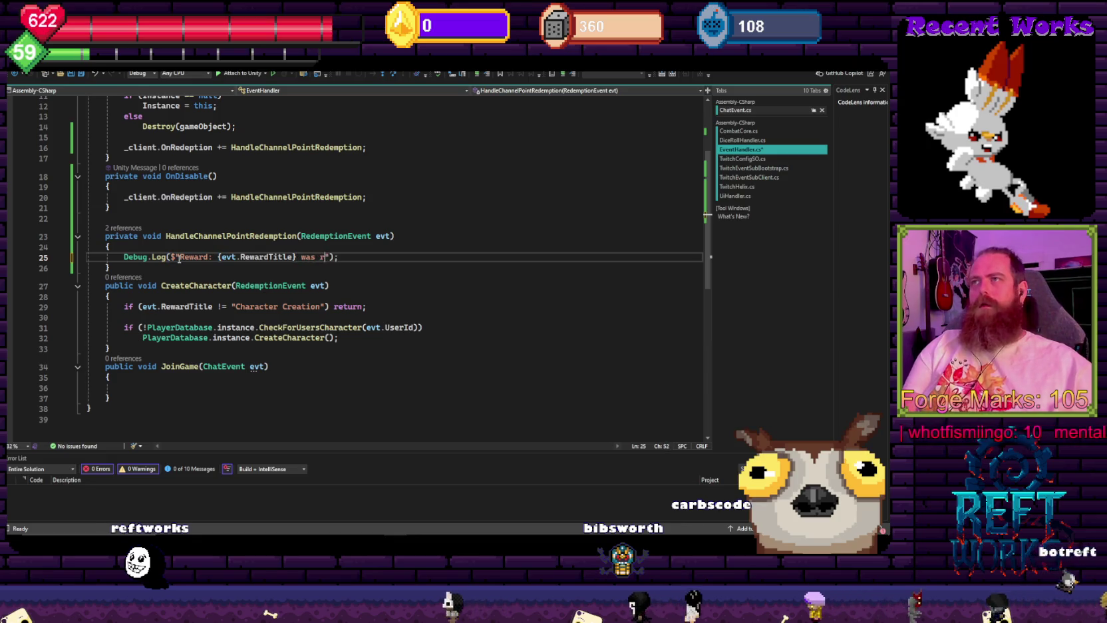
{"action": "type", "text": "deemed by"}
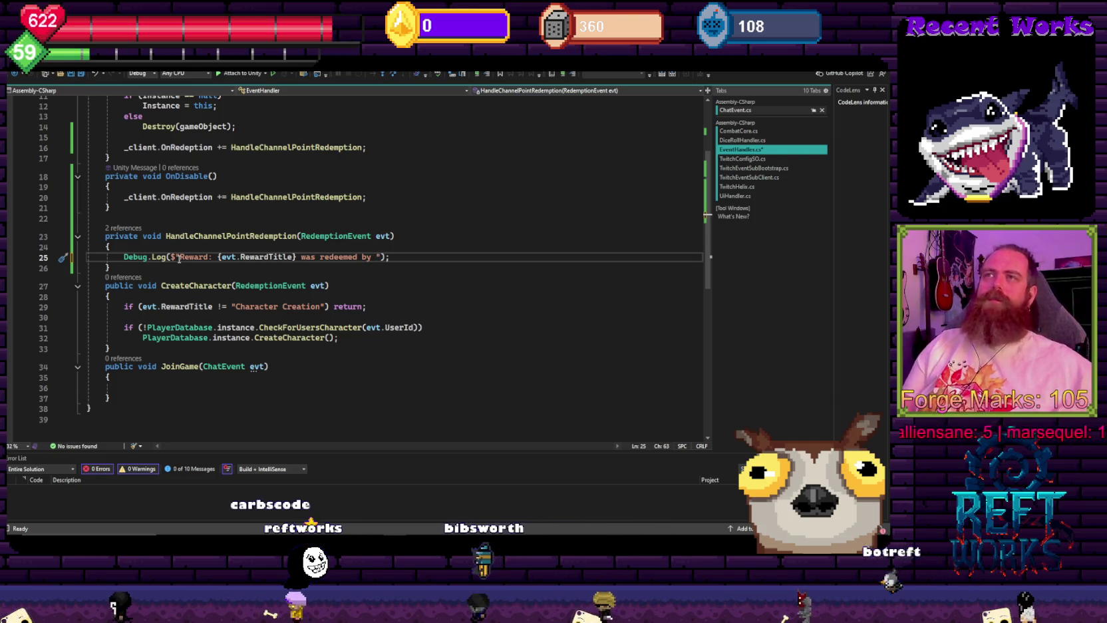
{"action": "left_click", "coordinate": [178, 259]}
{"action": "type", "text": "[EventHandler"}
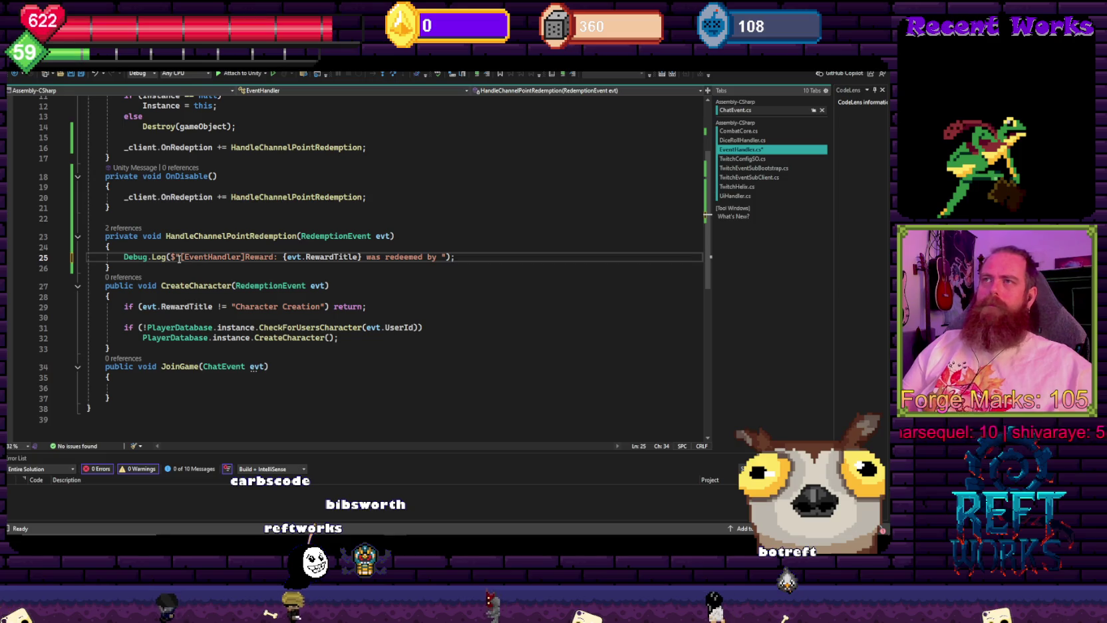
{"action": "type", "text": "{"}
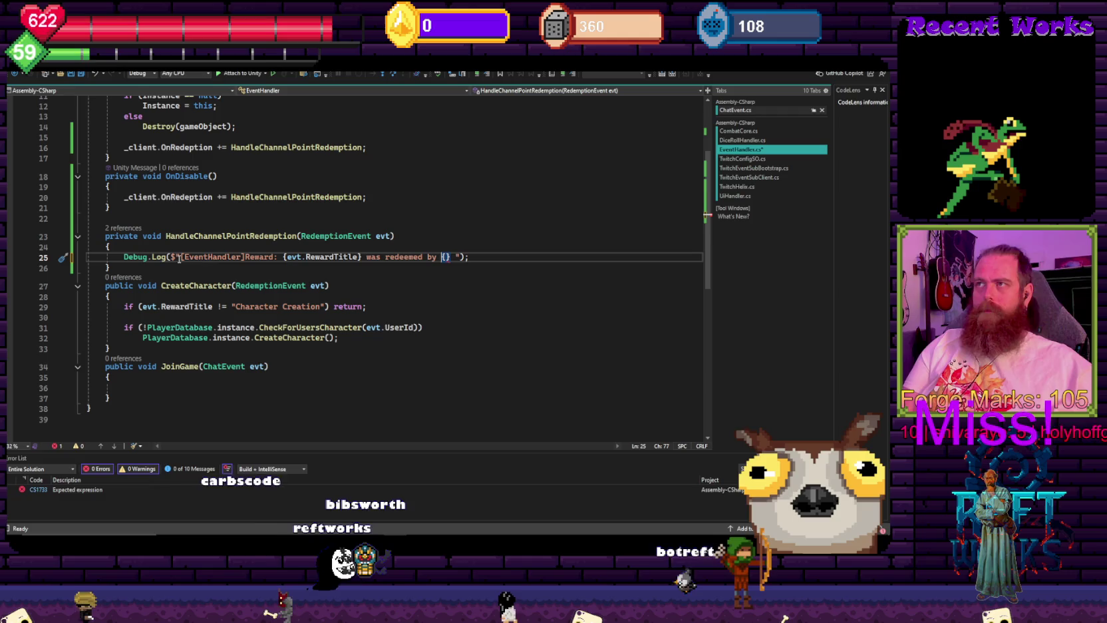
{"action": "type", "text": "evt.di"}
{"action": "key", "text": "Tab"}
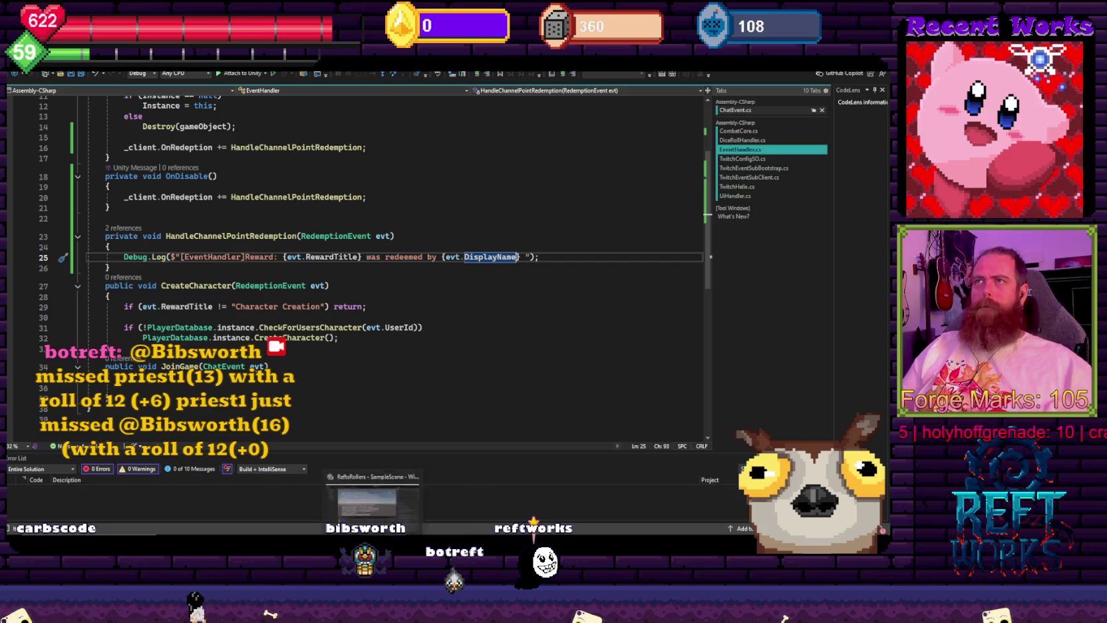
- Review EventHandler's Awake method, then exit Play mode in Unity to recompile
{"action": "left_click", "coordinate": [374, 477]}
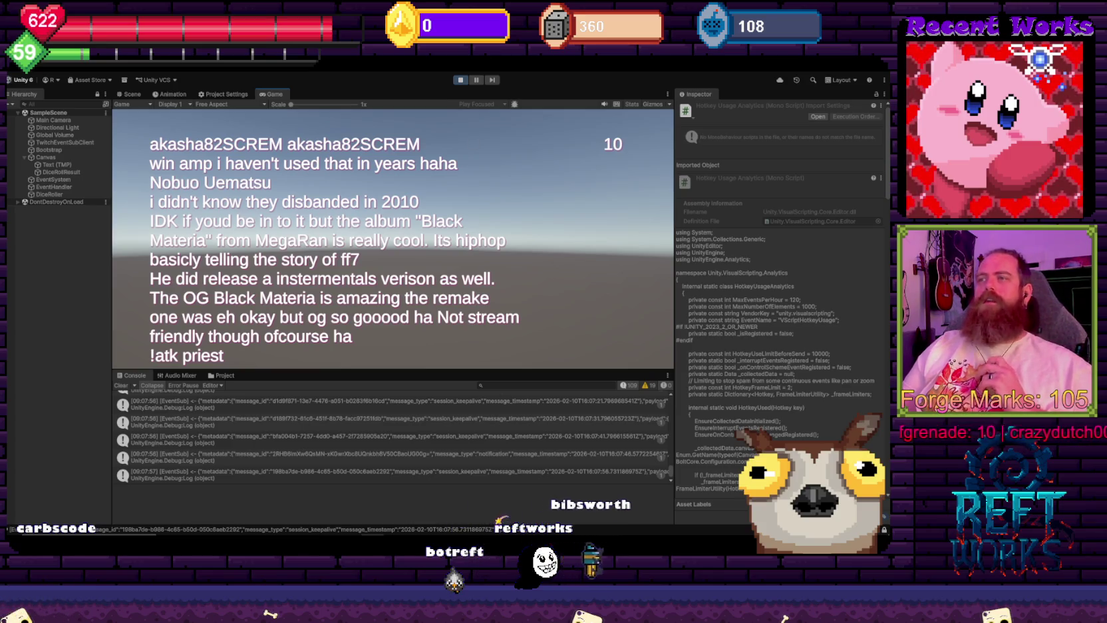
{"action": "left_click", "coordinate": [369, 495]}
{"action": "scroll", "coordinate": [312, 337], "scroll_direction": "up", "scroll_amount": 4}
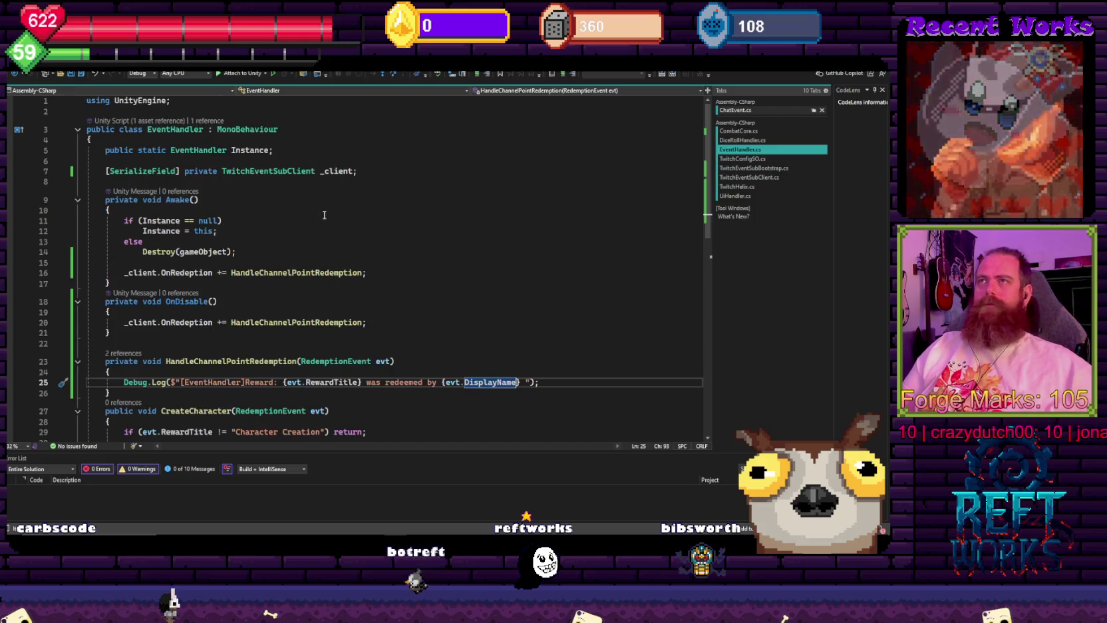
{"action": "left_click", "coordinate": [348, 207]}
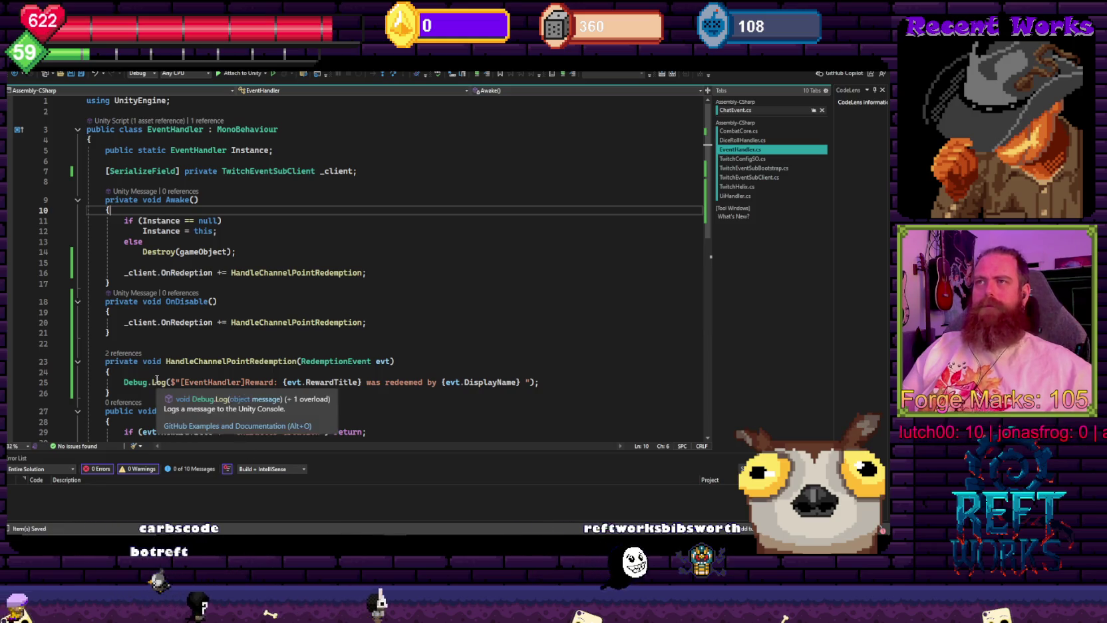
{"action": "key", "text": "alt+Tab"}
{"action": "left_click", "coordinate": [459, 81]}
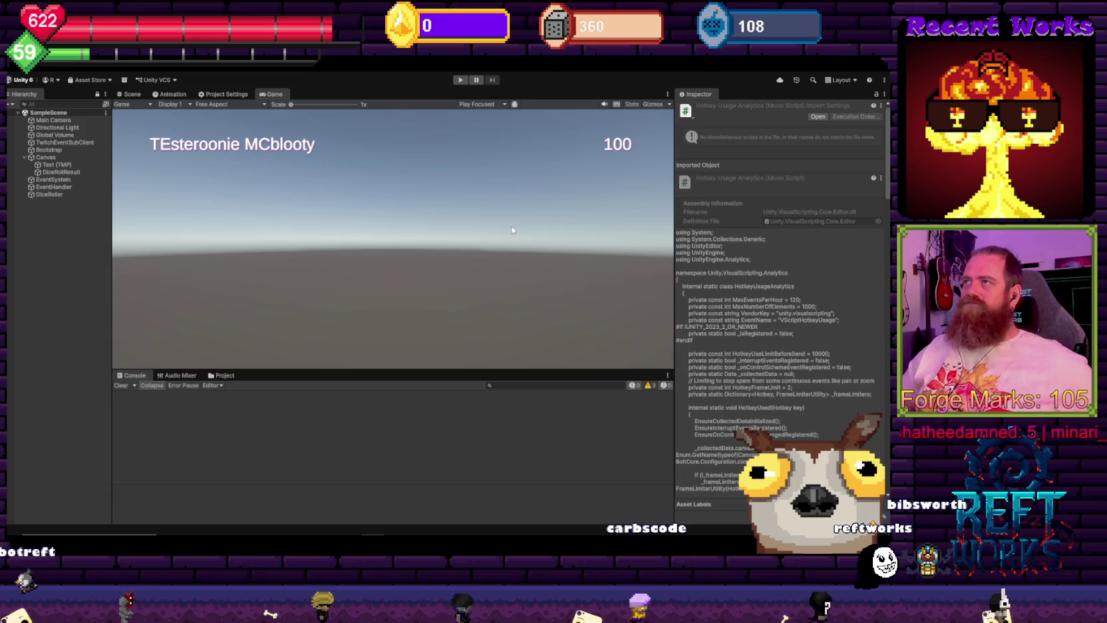
- Run the game in Play mode again and scroll up the Console output
{"action": "left_click", "coordinate": [460, 79]}
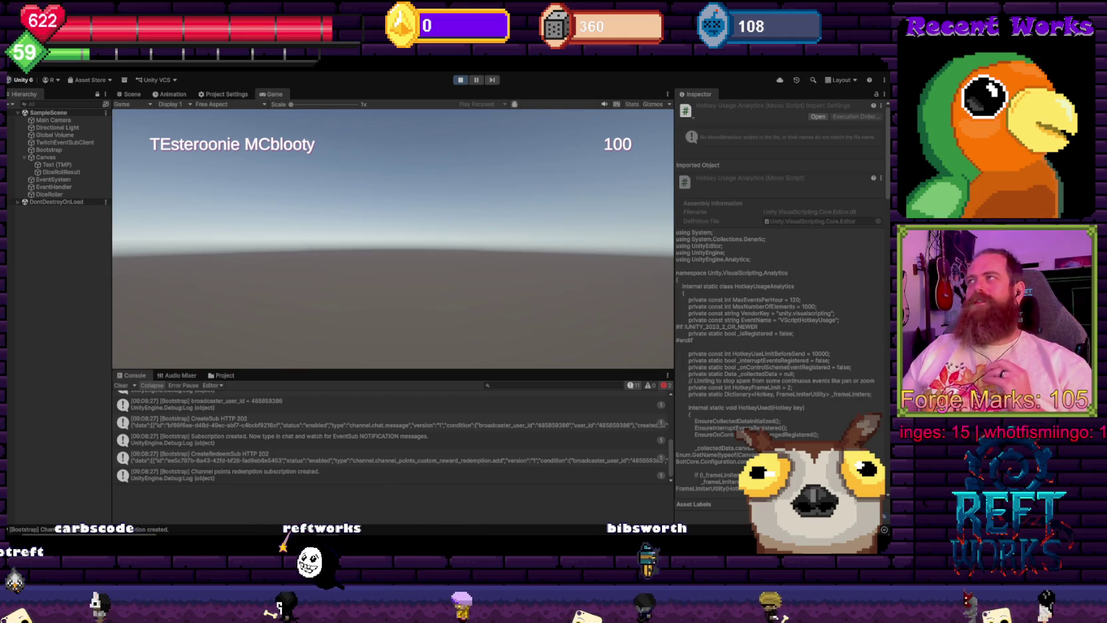
{"action": "scroll", "coordinate": [439, 433], "scroll_direction": "up", "scroll_amount": 5}
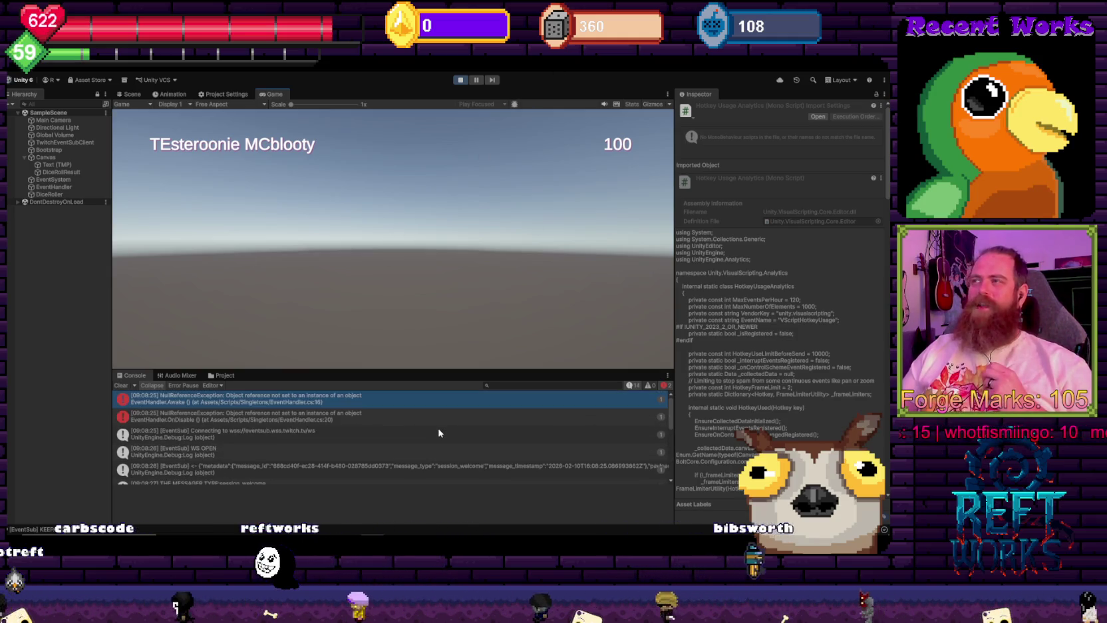
- Open EventHandler.cs line 16 from the NullReferenceException, then stop the game with Ctrl+P
{"action": "left_click", "coordinate": [253, 402]}
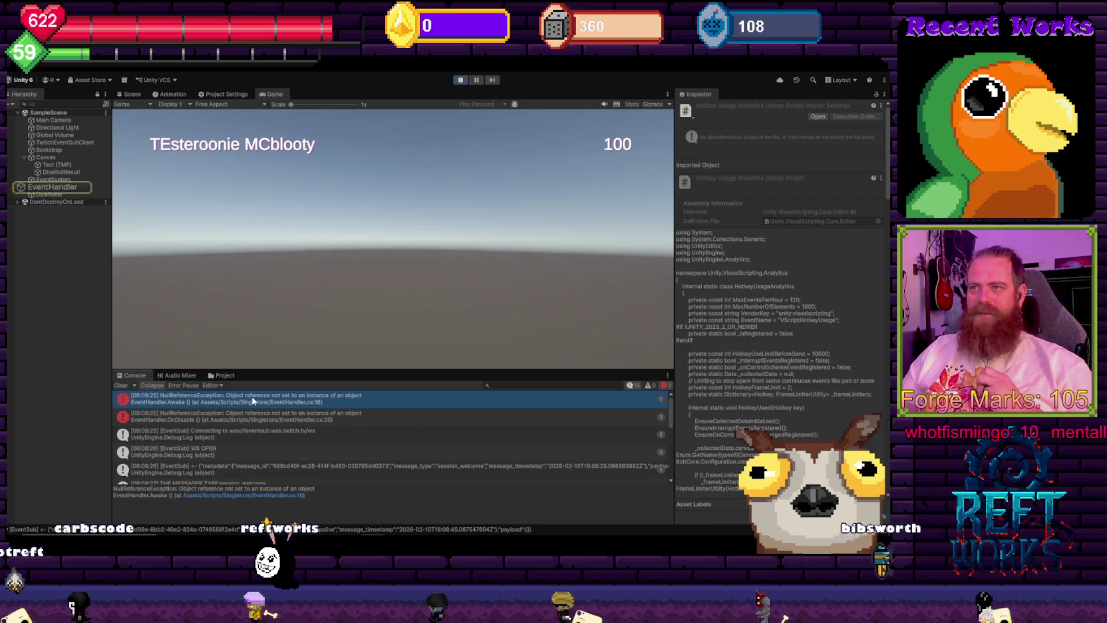
{"action": "left_click", "coordinate": [237, 496]}
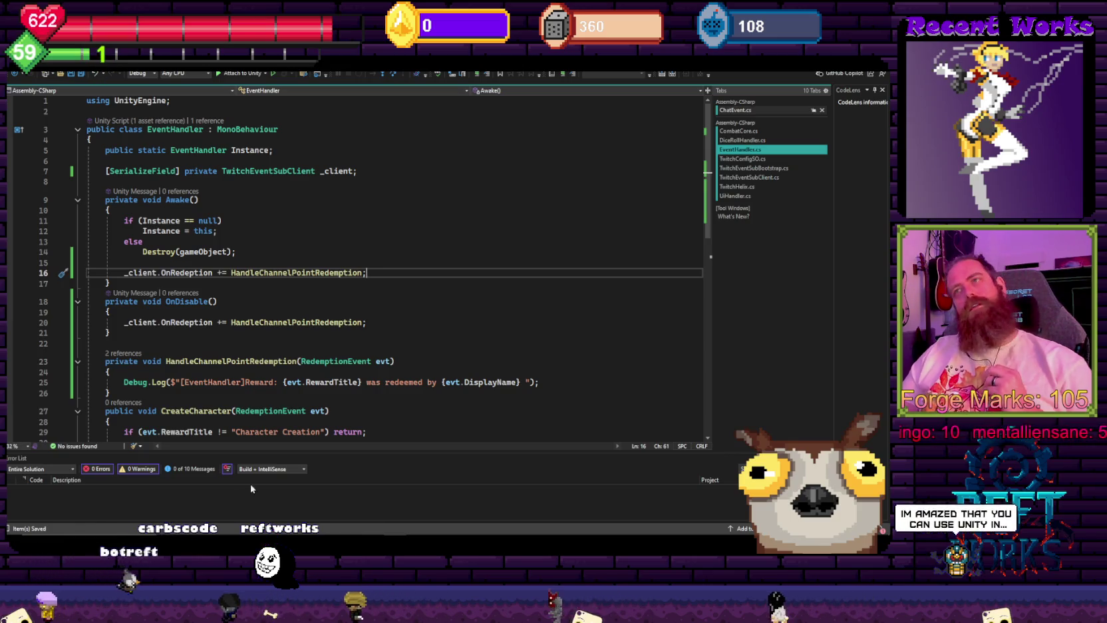
{"action": "key", "text": "alt+Tab"}
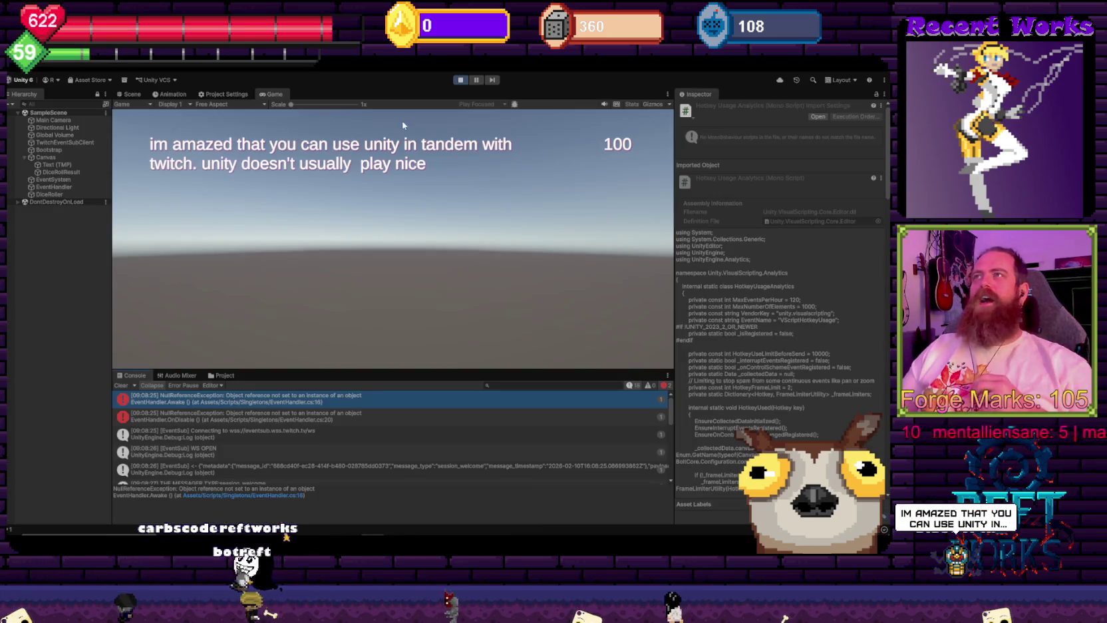
{"action": "key", "text": "ctrl+p"}
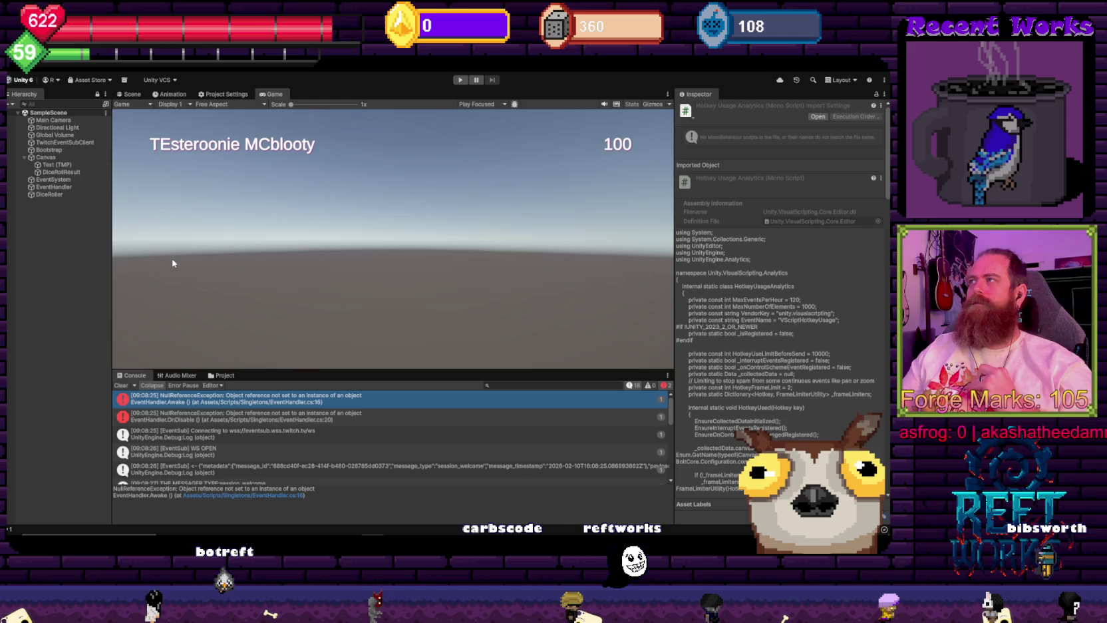
- Drag TwitchEventSubClient into EventHandler's Client field and start Play mode again
{"action": "left_click", "coordinate": [60, 190]}
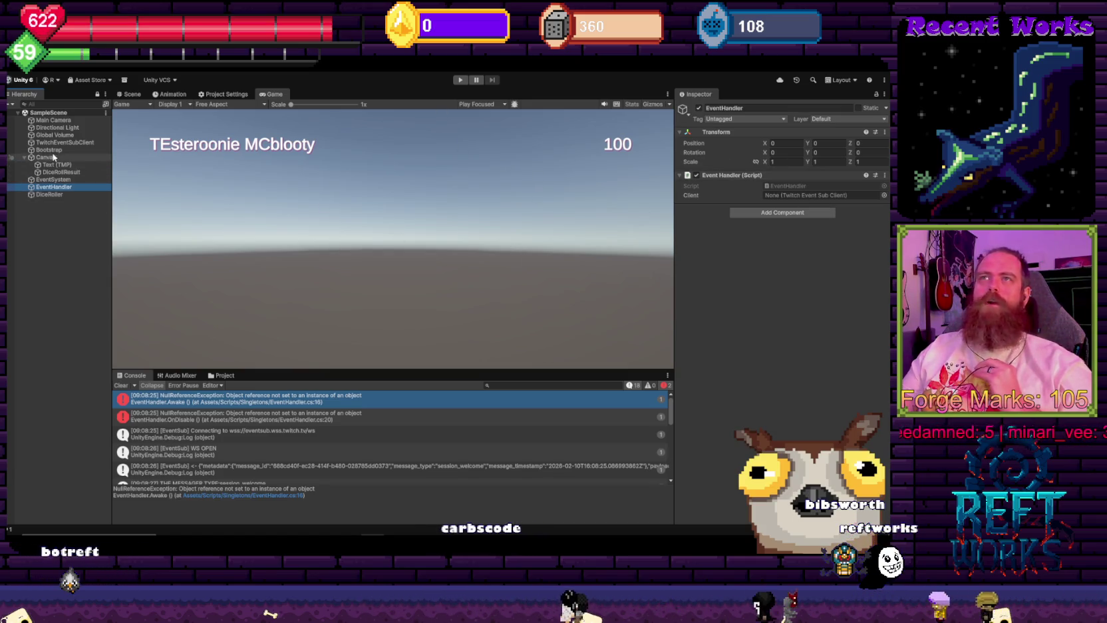
{"action": "left_click_drag", "start_coordinate": [131, 158], "coordinate": [807, 195]}
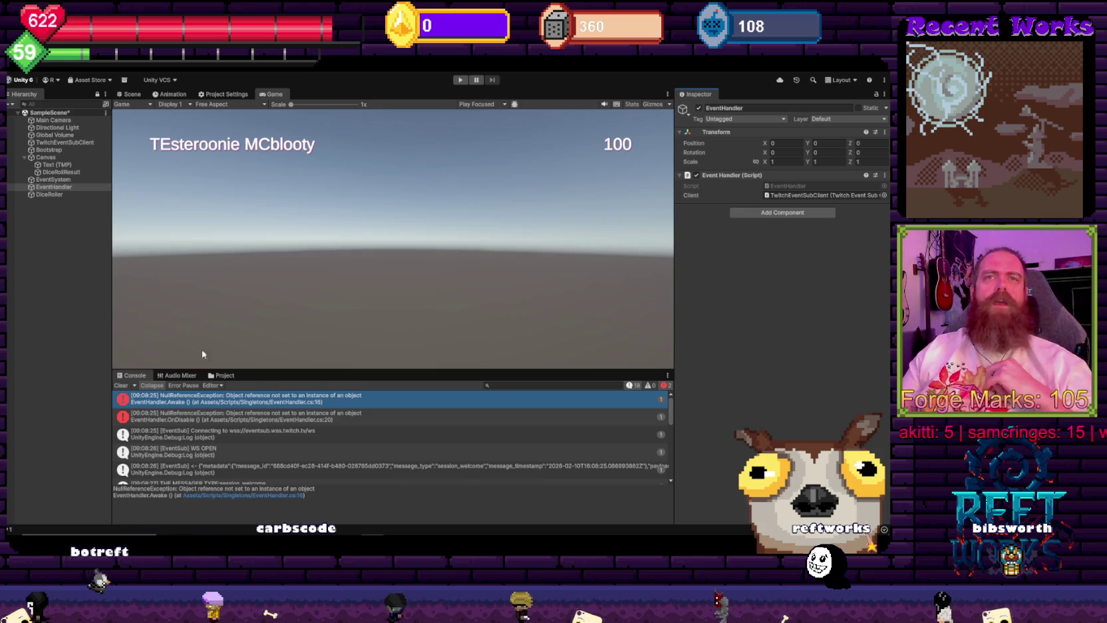
{"action": "left_click", "coordinate": [94, 273]}
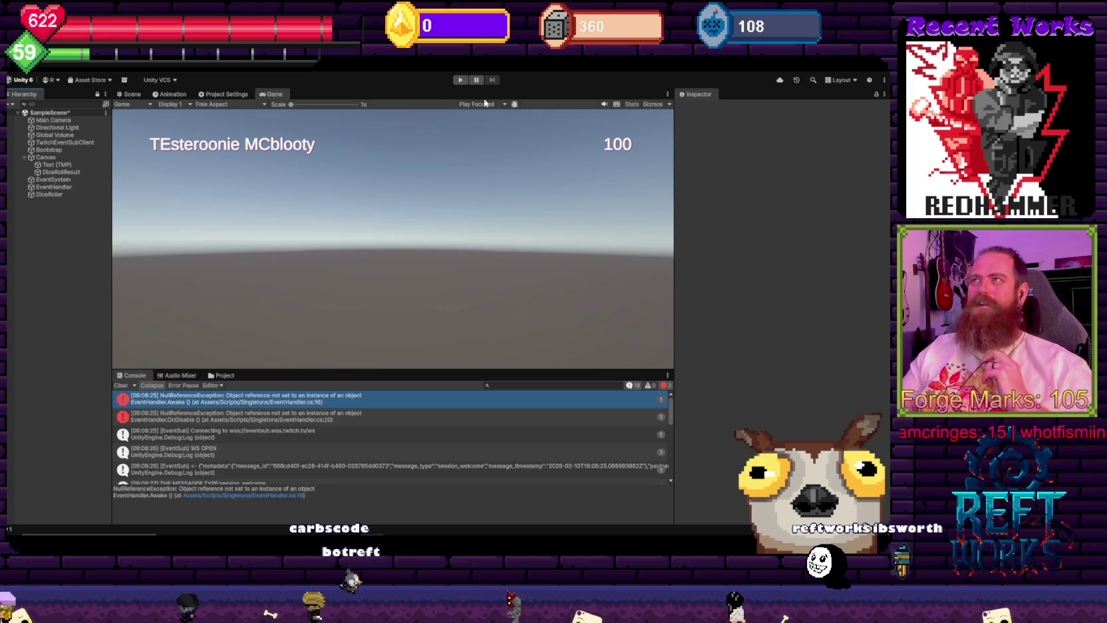
{"action": "left_click", "coordinate": [462, 80]}
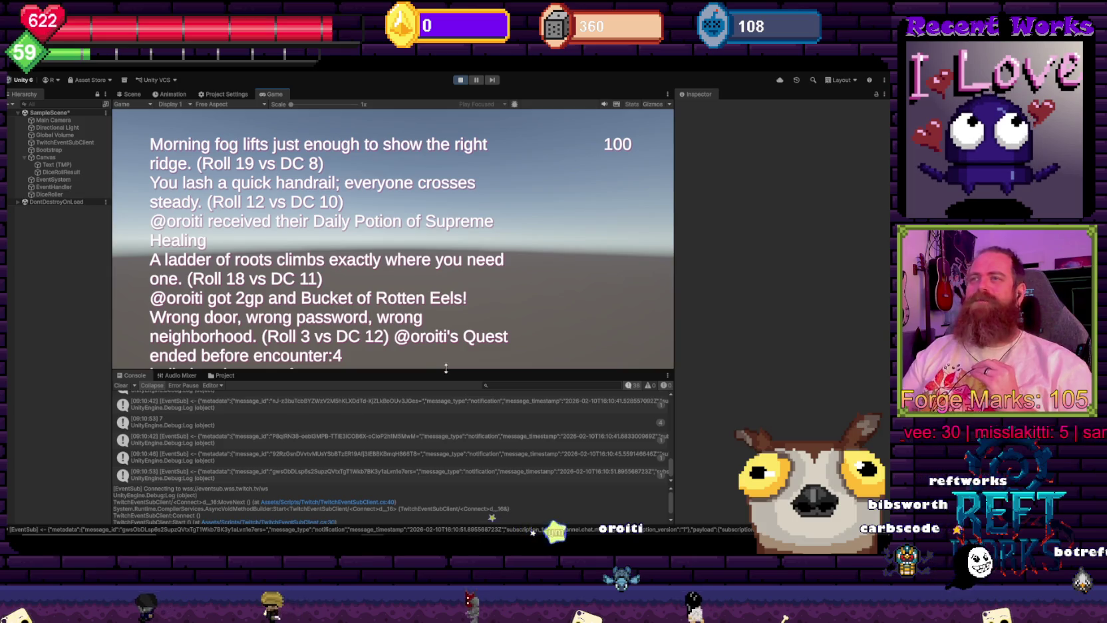
- Find the '[EventHandler]Reward: Daily Health Potion' Console entry, then return to Visual Studio
{"action": "scroll", "coordinate": [305, 464], "scroll_direction": "up", "scroll_amount": 2}
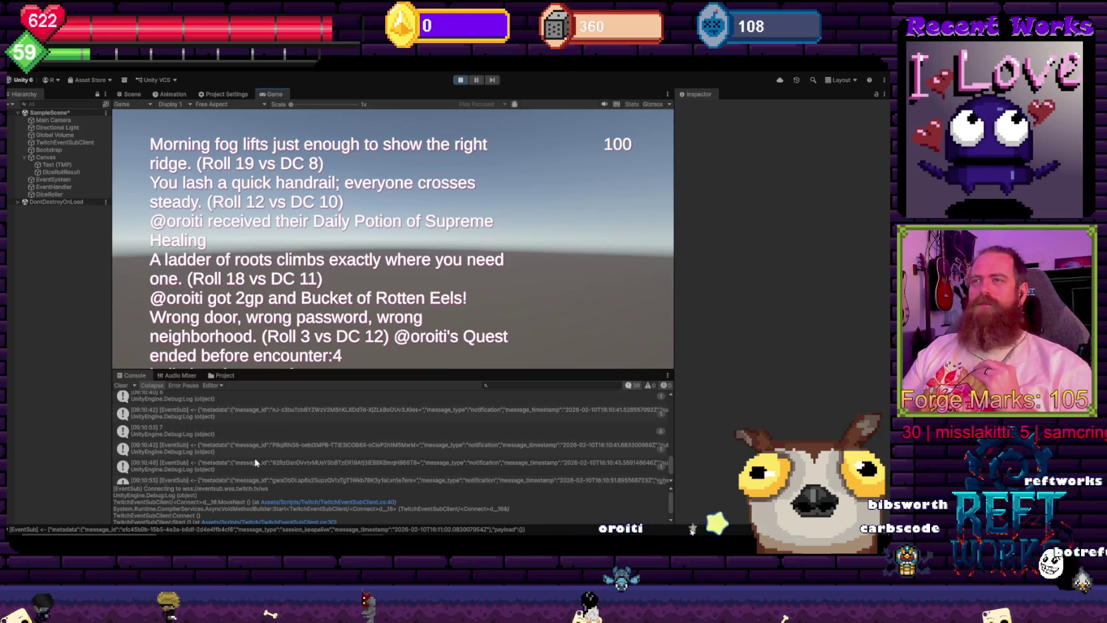
{"action": "scroll", "coordinate": [258, 459], "scroll_direction": "up", "scroll_amount": 2}
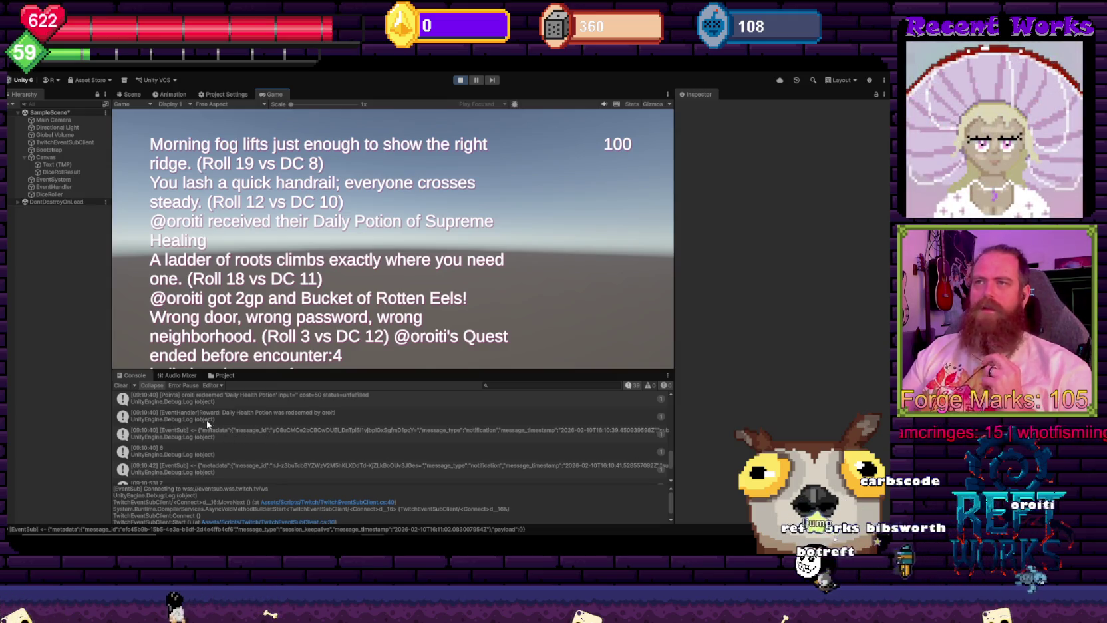
{"action": "left_click", "coordinate": [183, 421]}
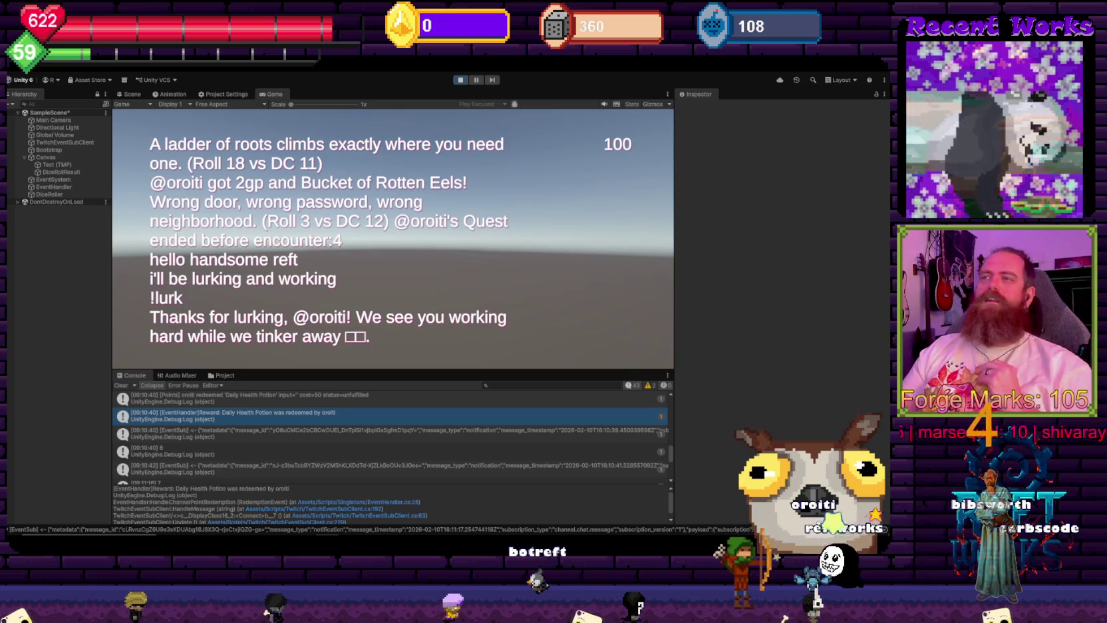
{"action": "key", "text": "alt+Tab"}
{"action": "scroll", "coordinate": [310, 298], "scroll_direction": "down", "scroll_amount": 4}
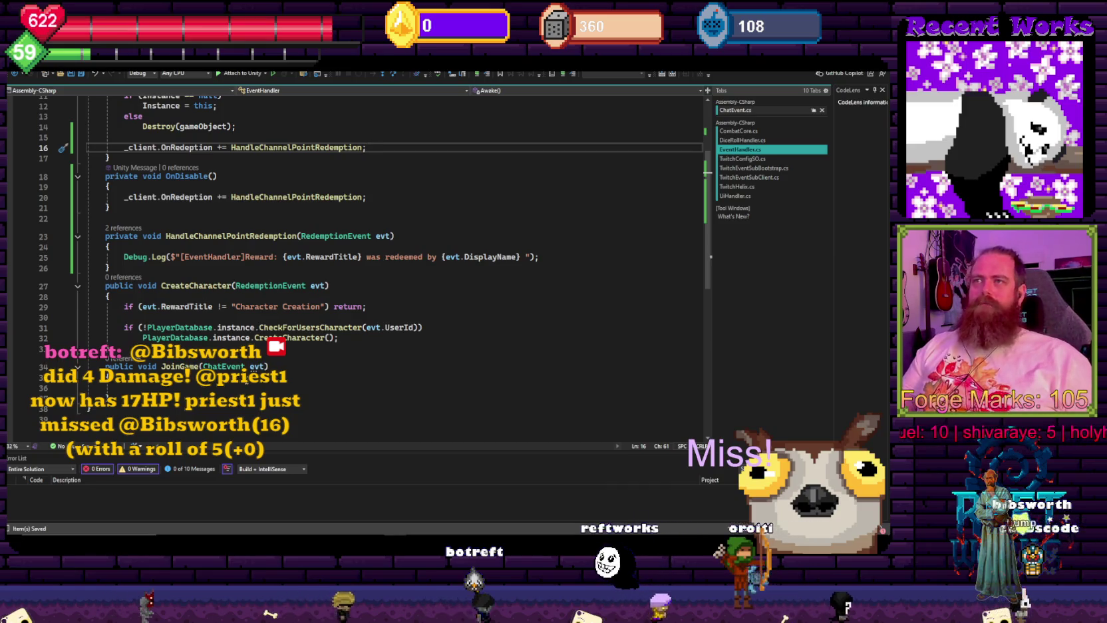
- Add a blank line after the log and change CreateCharacter's parameter to string userId
{"action": "left_click", "coordinate": [559, 259]}
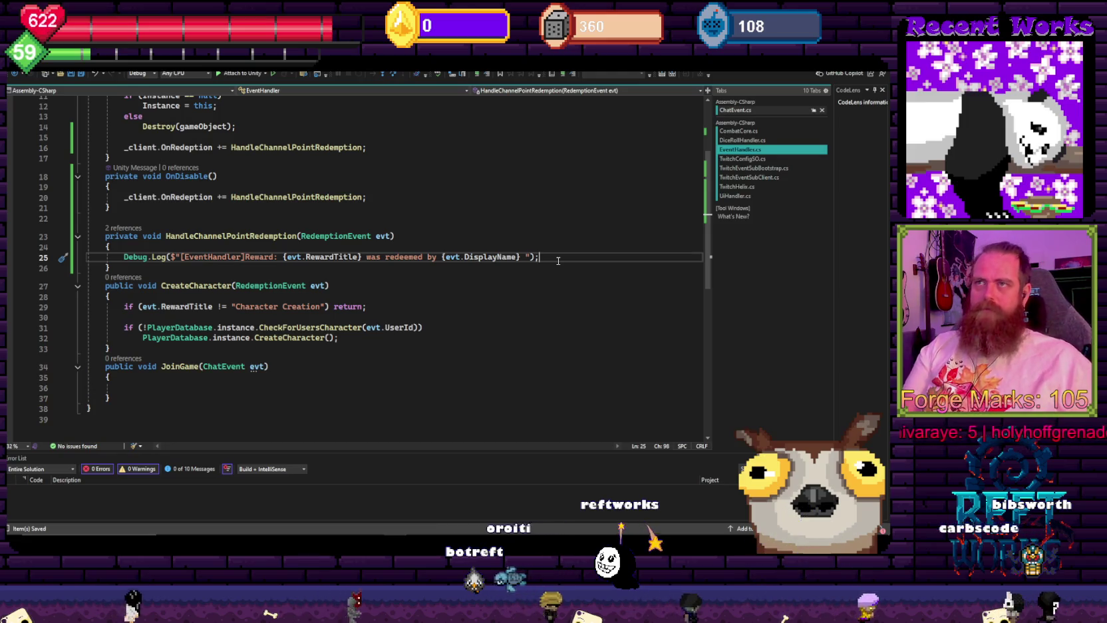
{"action": "key", "text": "Return"}
{"action": "key", "text": "Return"}
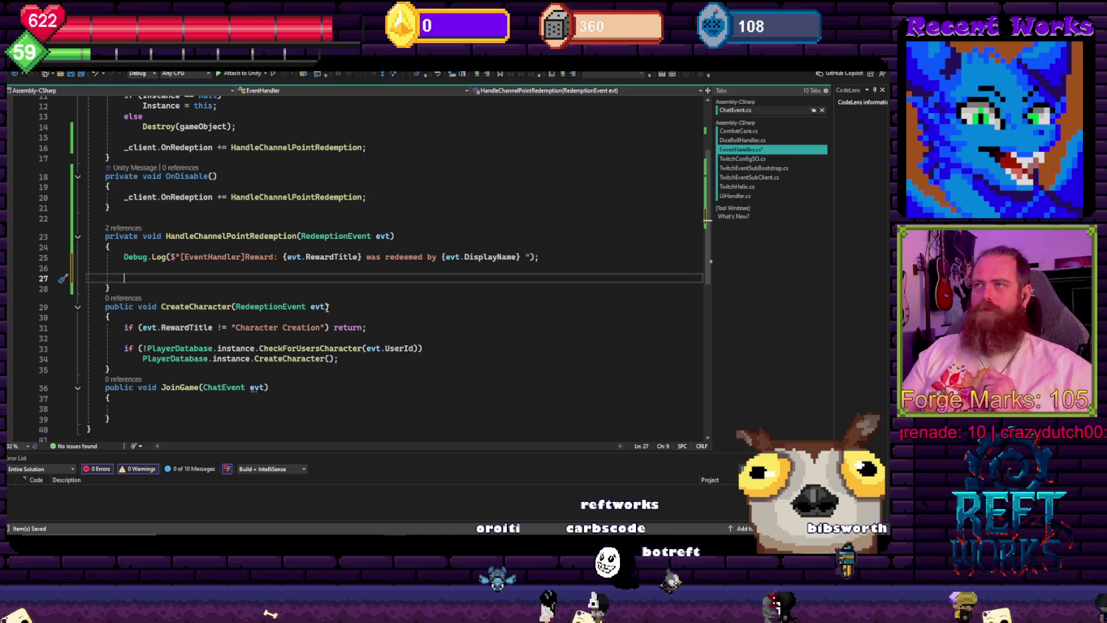
{"action": "double_click", "coordinate": [265, 307]}
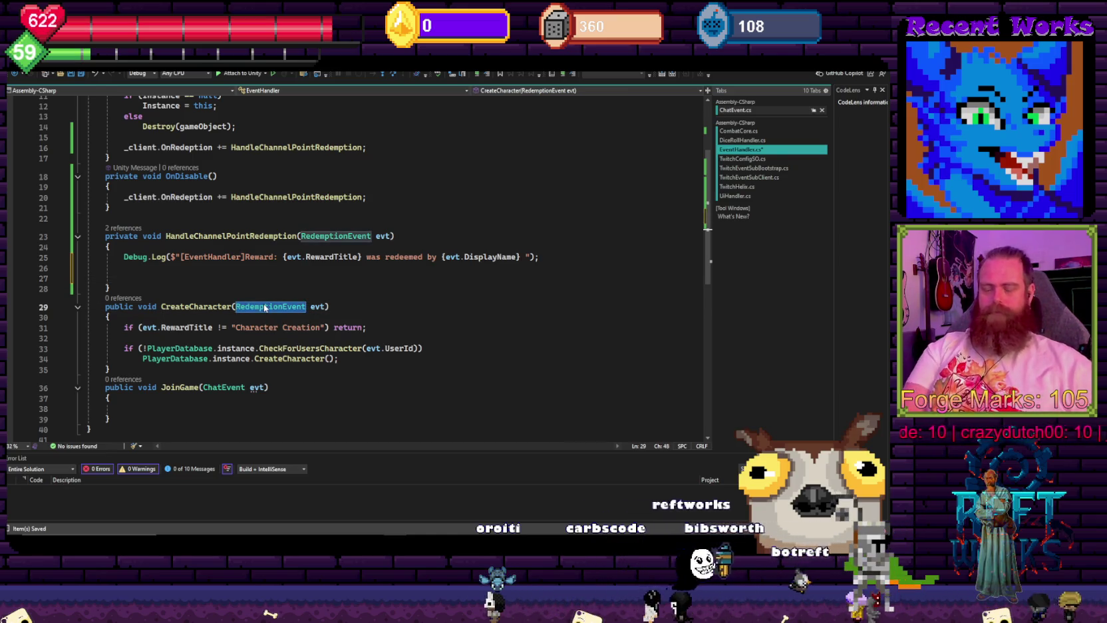
{"action": "type", "text": "strin"}
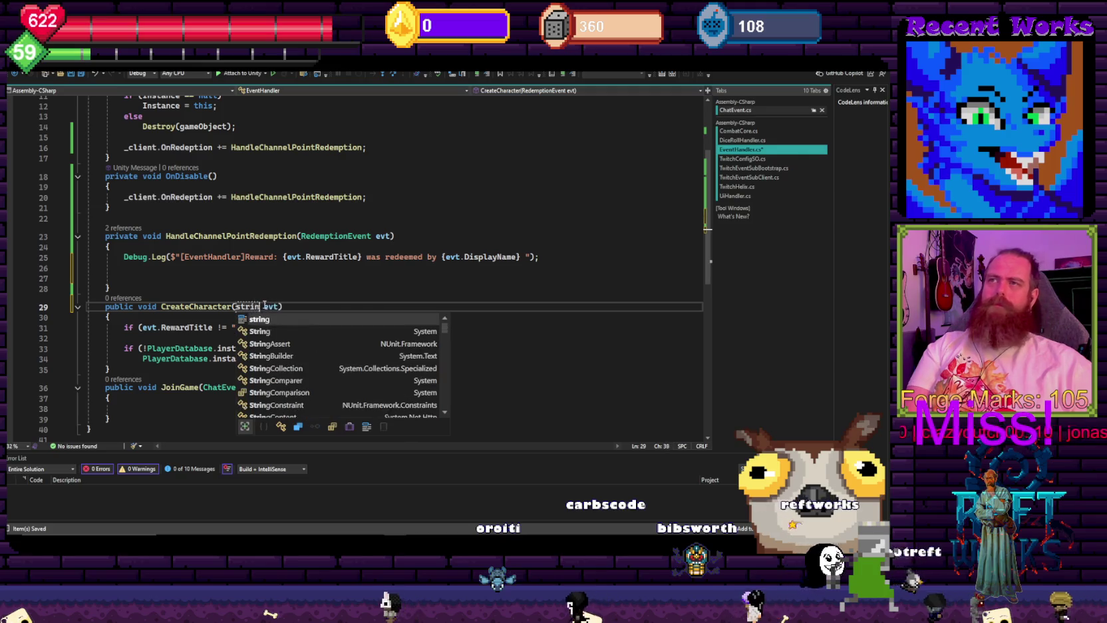
{"action": "type", "text": "g"}
{"action": "key", "text": "ctrl+Delete"}
{"action": "type", "text": "user"}
{"action": "key", "text": "BackSpace"}
{"action": "type", "text": "d"}
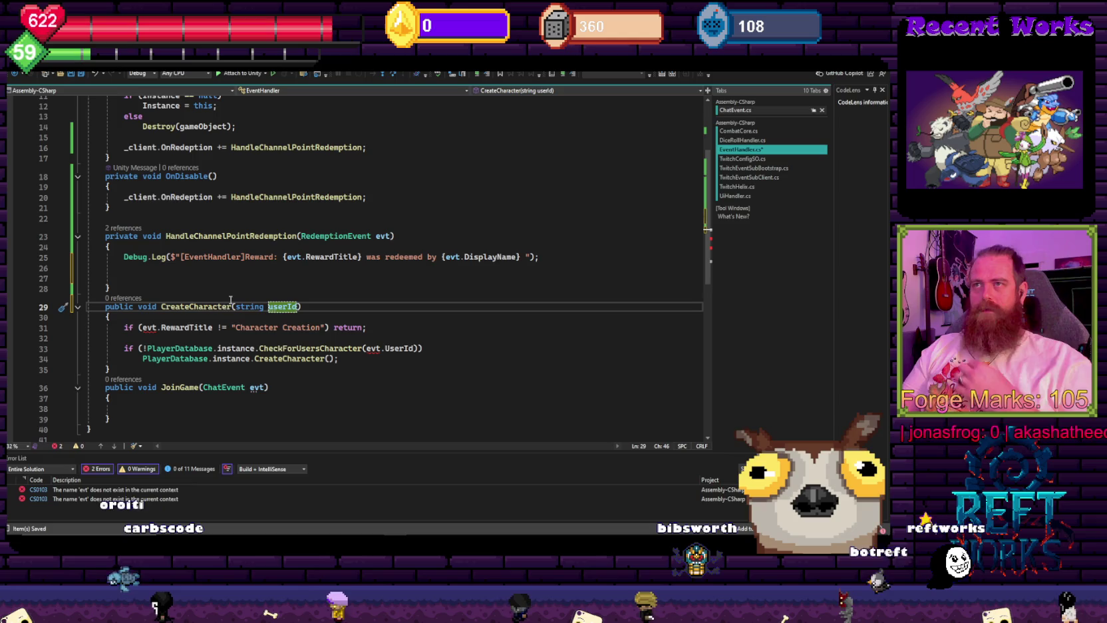
- Delete the 'if (evt.RewardTitle != "Character Creation") return;' line
{"action": "left_click", "coordinate": [378, 327]}
{"action": "key", "text": "shift+Home"}
{"action": "key", "text": "BackSpace"}
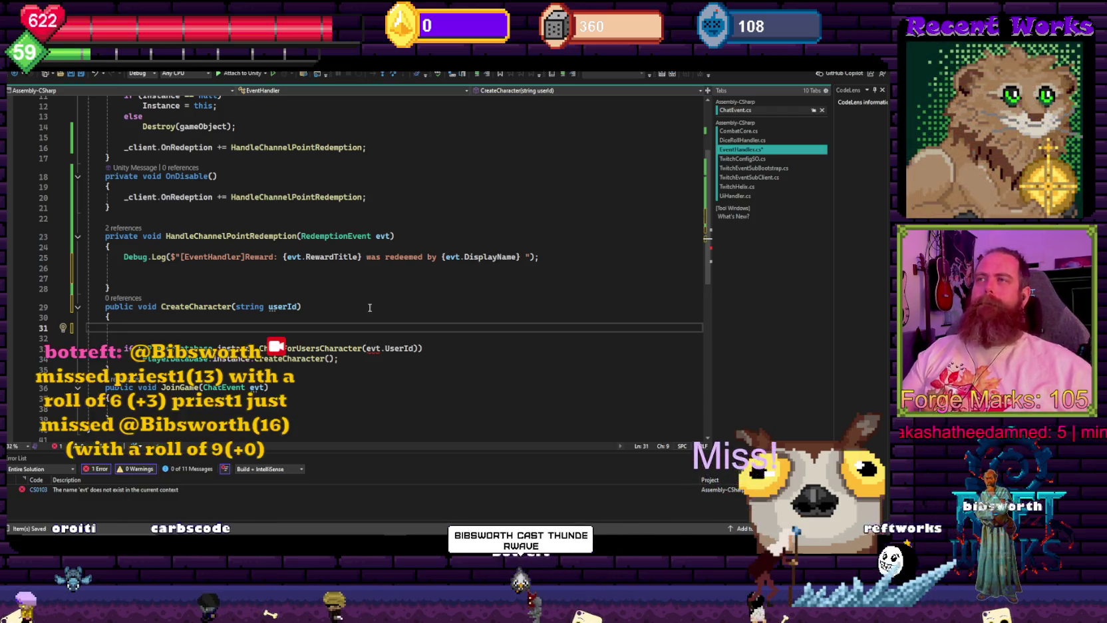
{"action": "left_click", "coordinate": [173, 265]}
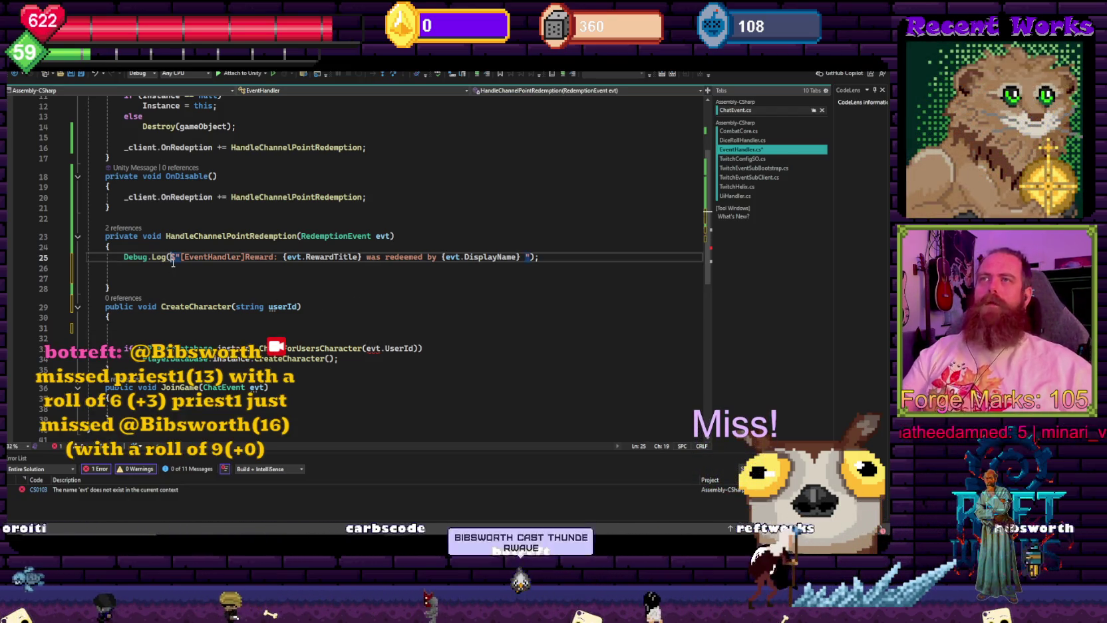
- Insert a switch on evt.DisplayName with a "Character Creation" case ending in break;
{"action": "type", "text": "switch"}
{"action": "key", "text": "Tab"}
{"action": "key", "text": "Tab"}
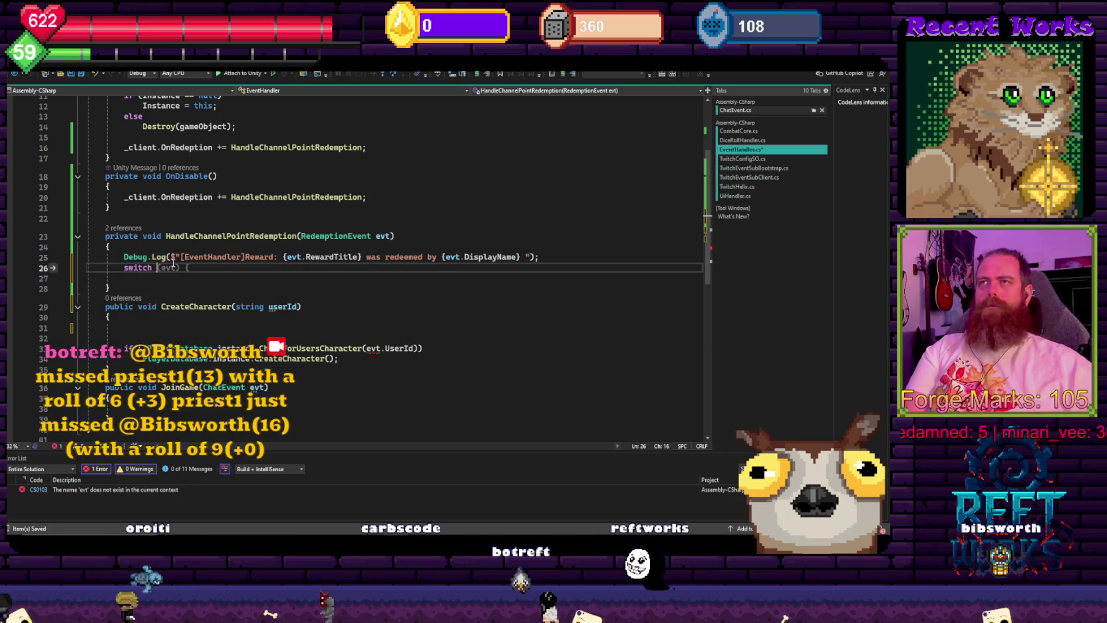
{"action": "type", "text": "evt.di"}
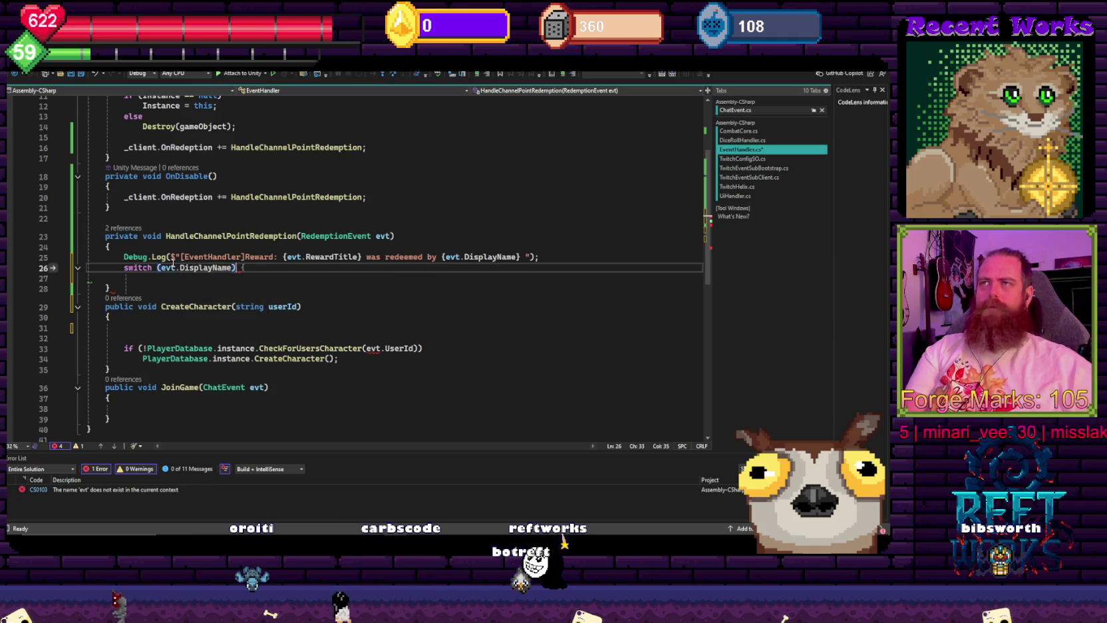
{"action": "key", "text": "Return"}
{"action": "key", "text": "Return"}
{"action": "type", "text": "case"}
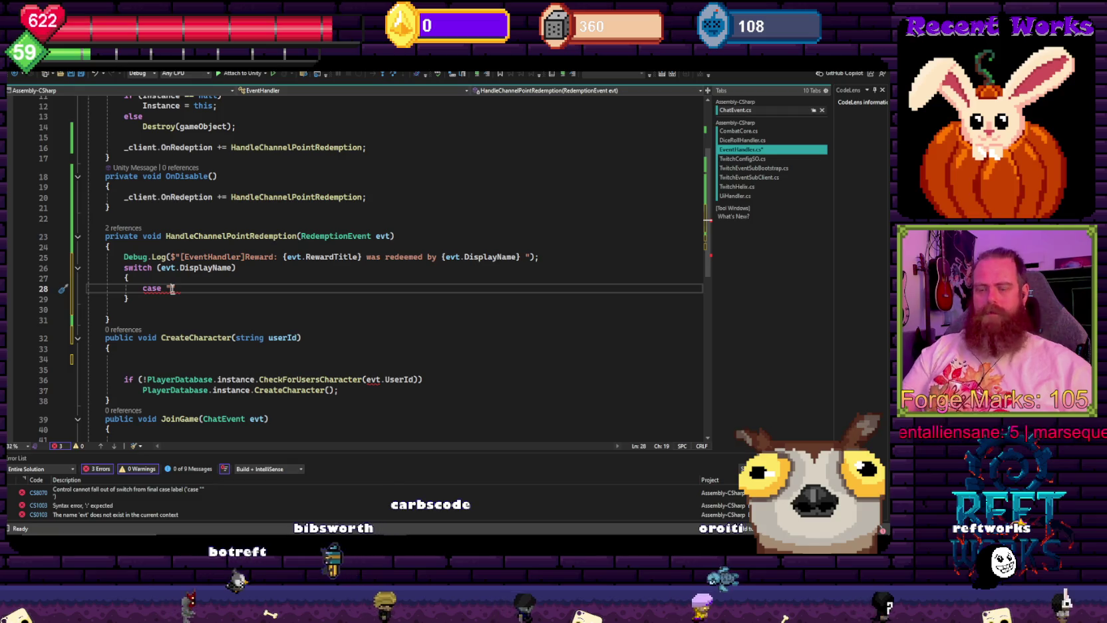
{"action": "type", "text": "reation\""}
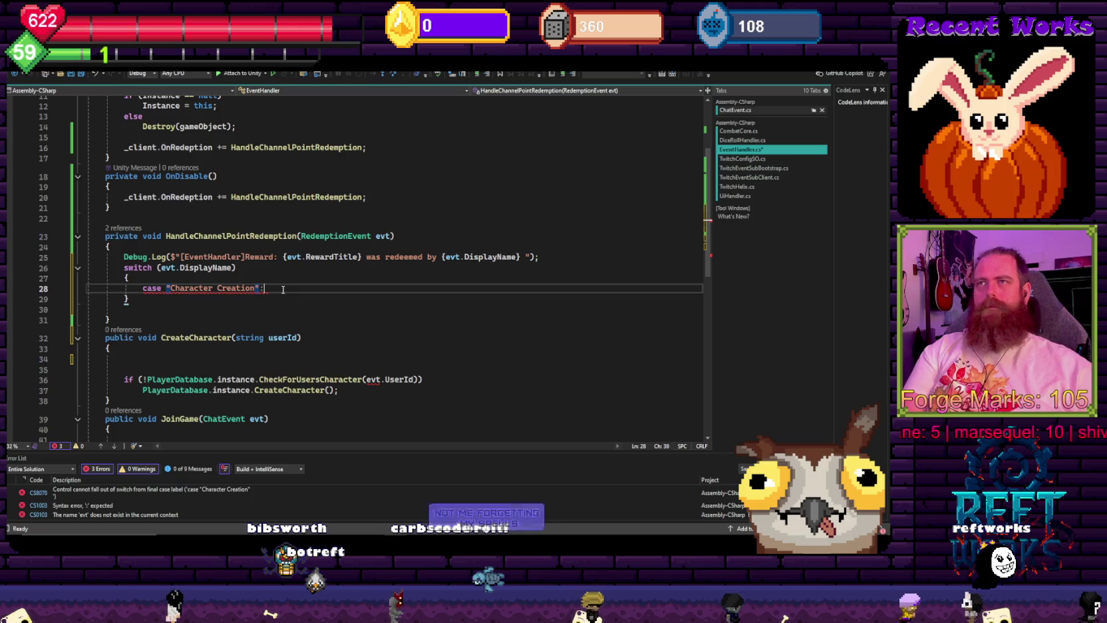
{"action": "type", "text": ":"}
{"action": "key", "text": "Return"}
{"action": "type", "text": "break;"}
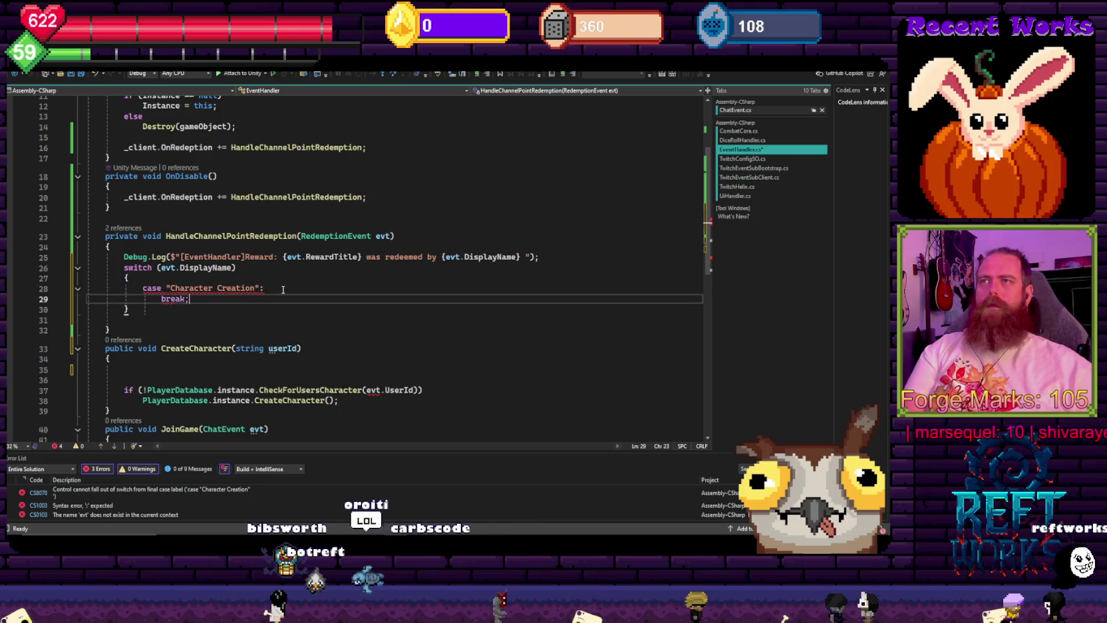
- Call CreateCharacter(evt.UserId) in the Character Creation case above break
{"action": "left_click", "coordinate": [283, 289]}
{"action": "type", "text": "\\"}
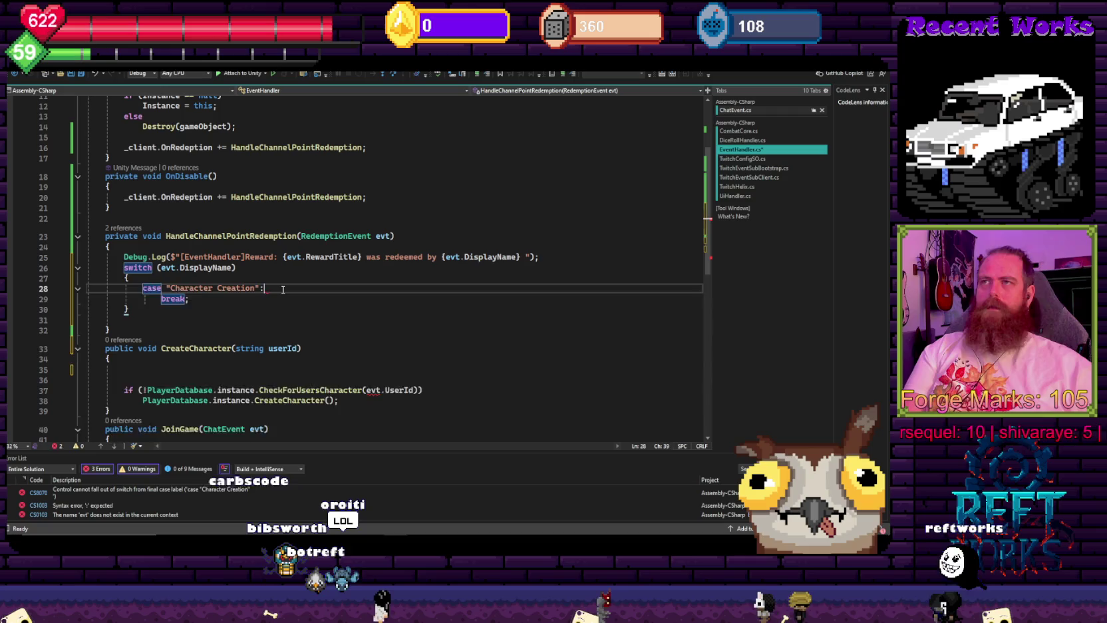
{"action": "key", "text": "BackSpace"}
{"action": "key", "text": "Return"}
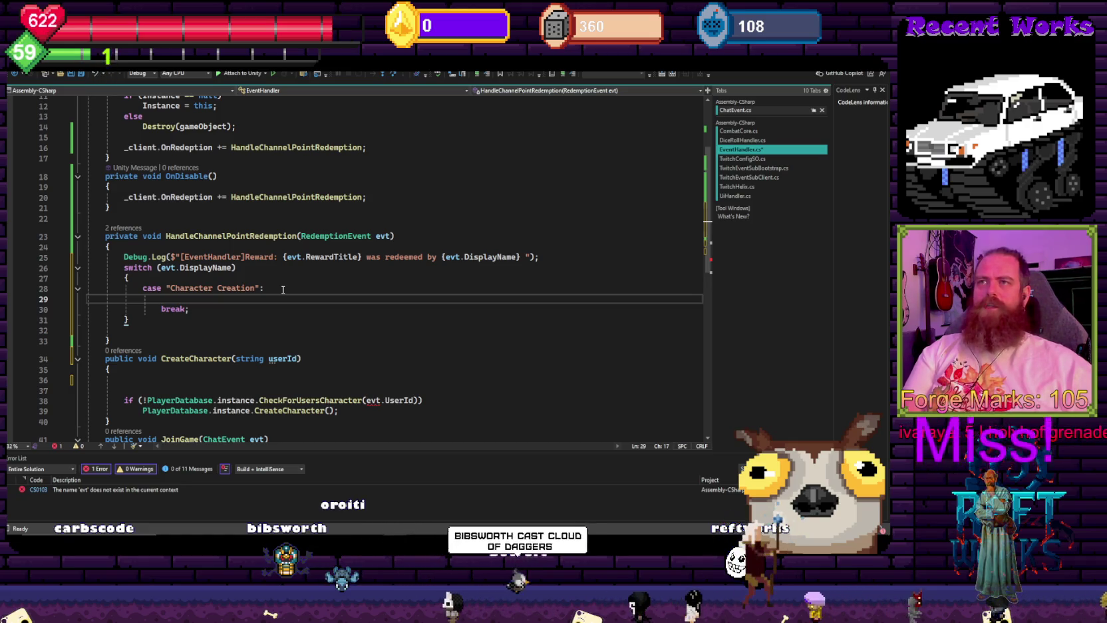
{"action": "type", "text": "creat"}
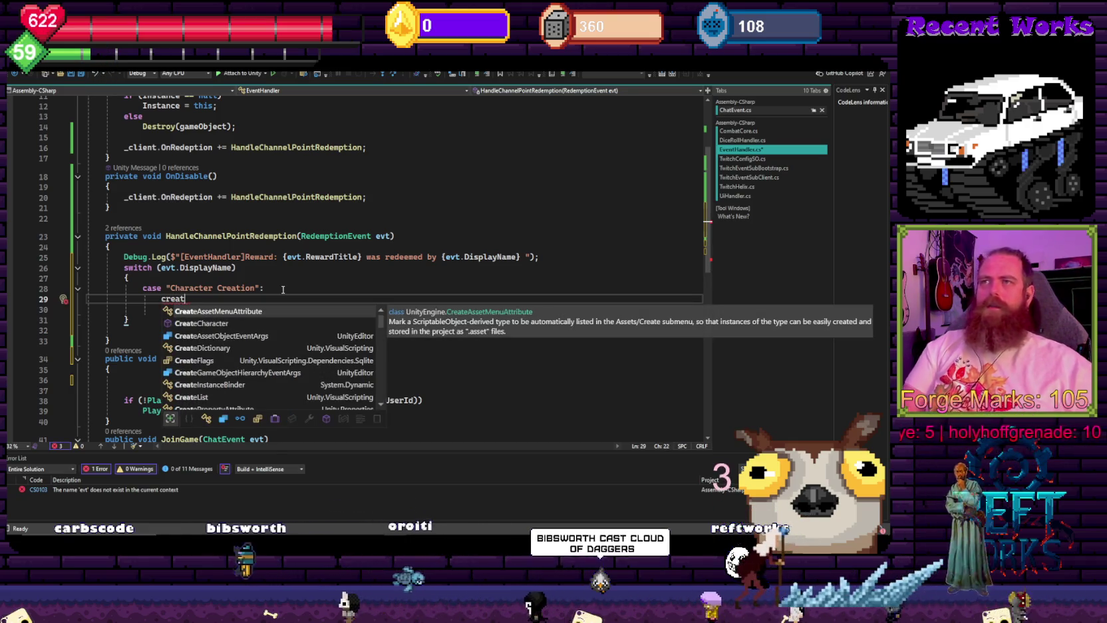
{"action": "key", "text": "Down"}
{"action": "key", "text": "Tab"}
{"action": "type", "text": "("}
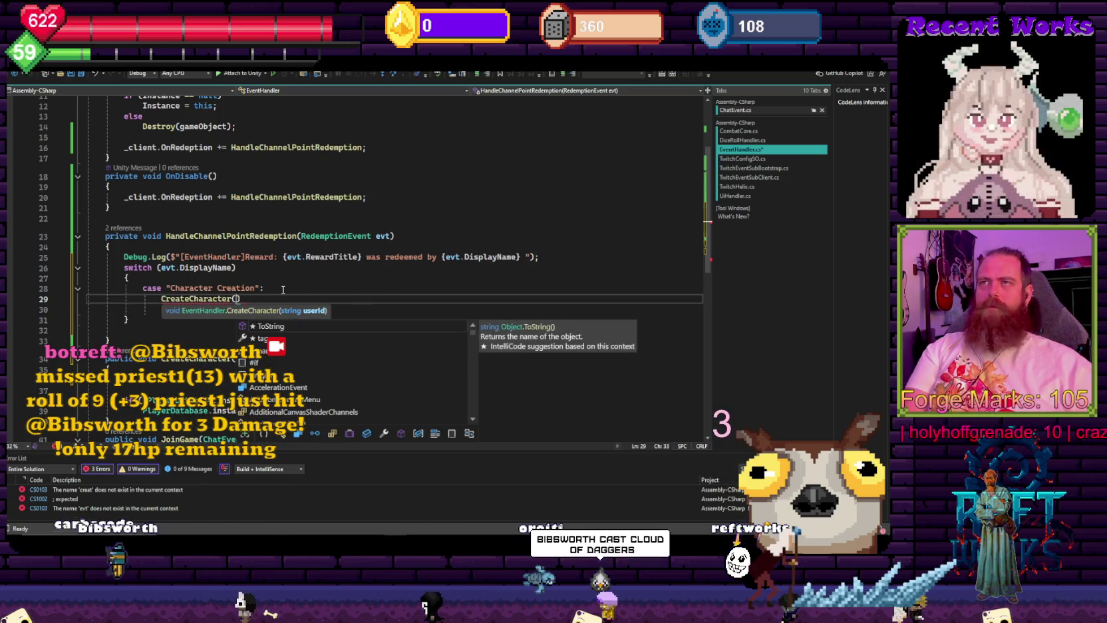
{"action": "type", "text": "evt.useri"}
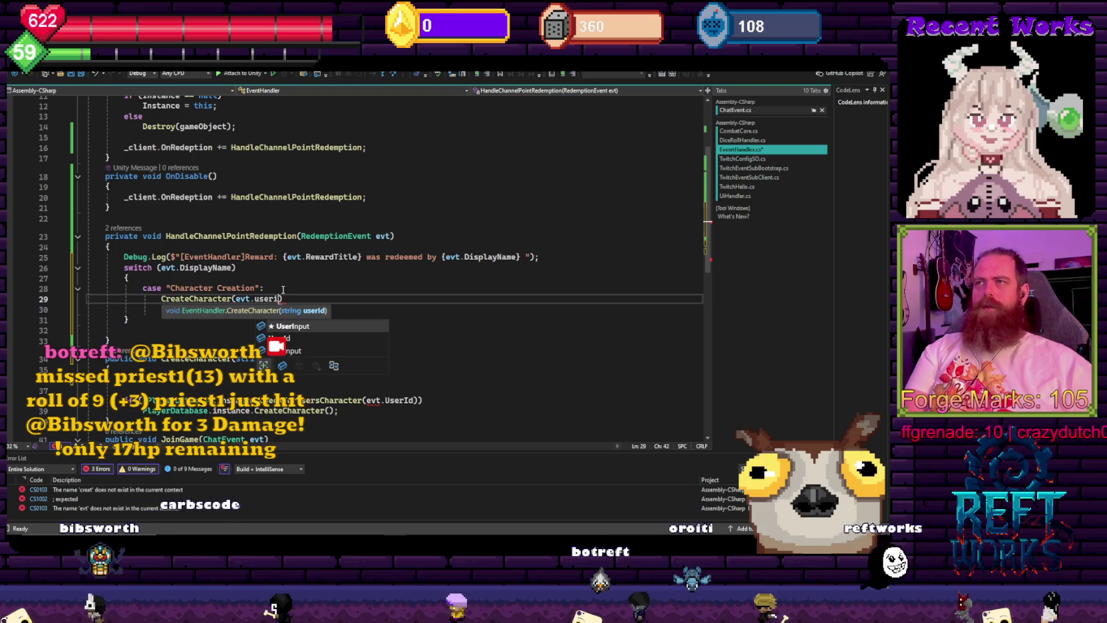
{"action": "key", "text": "Down"}
{"action": "key", "text": "Tab"}
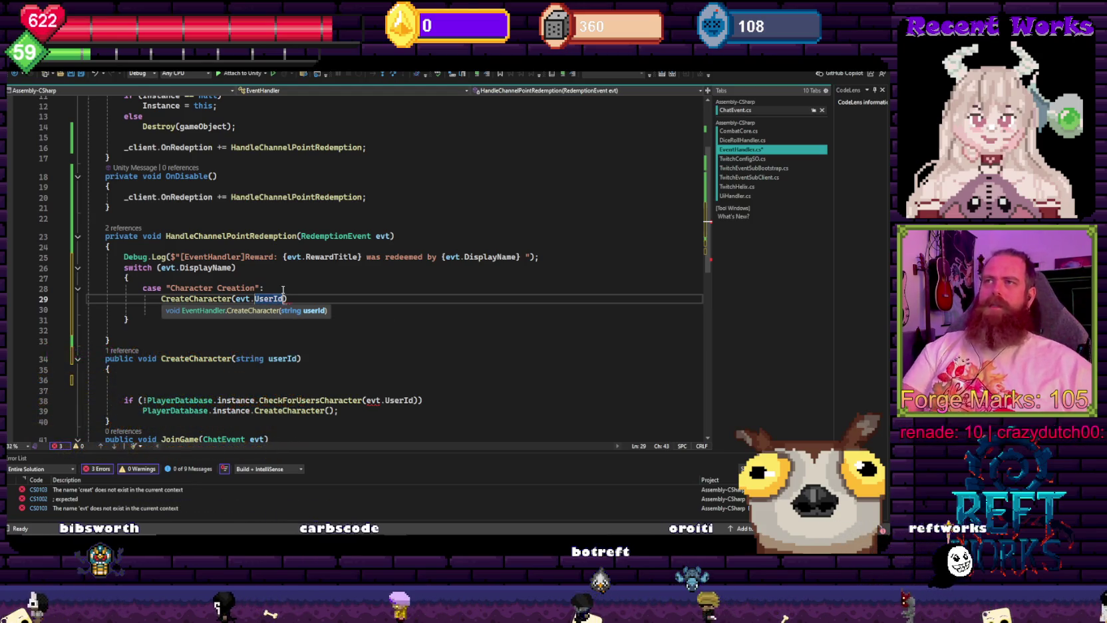
{"action": "type", "text": ")"}
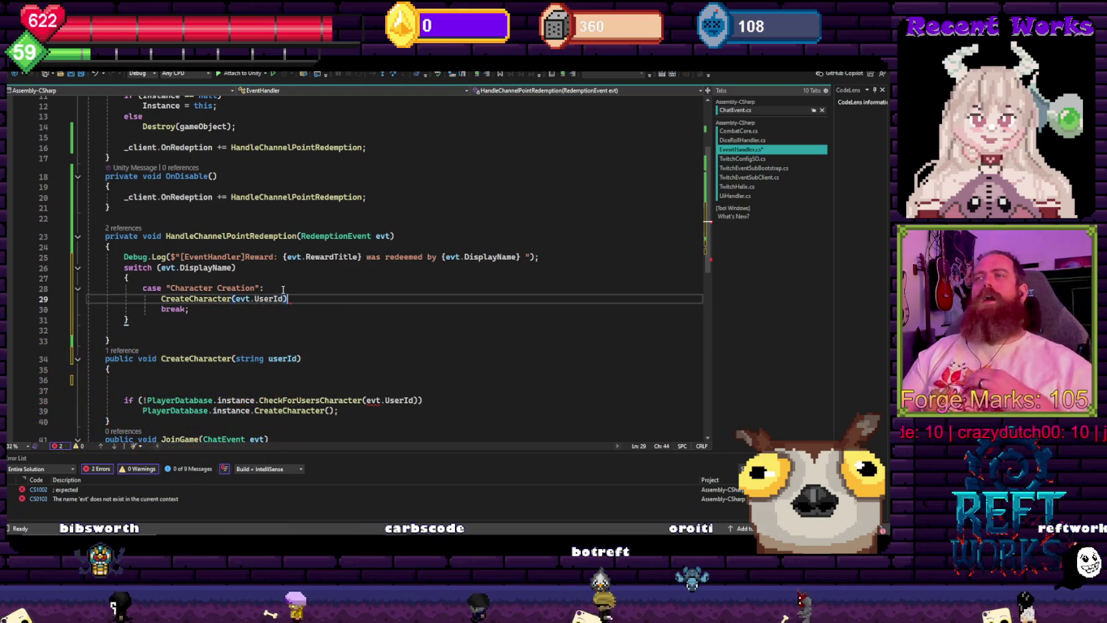
{"action": "type", "text": ";"}
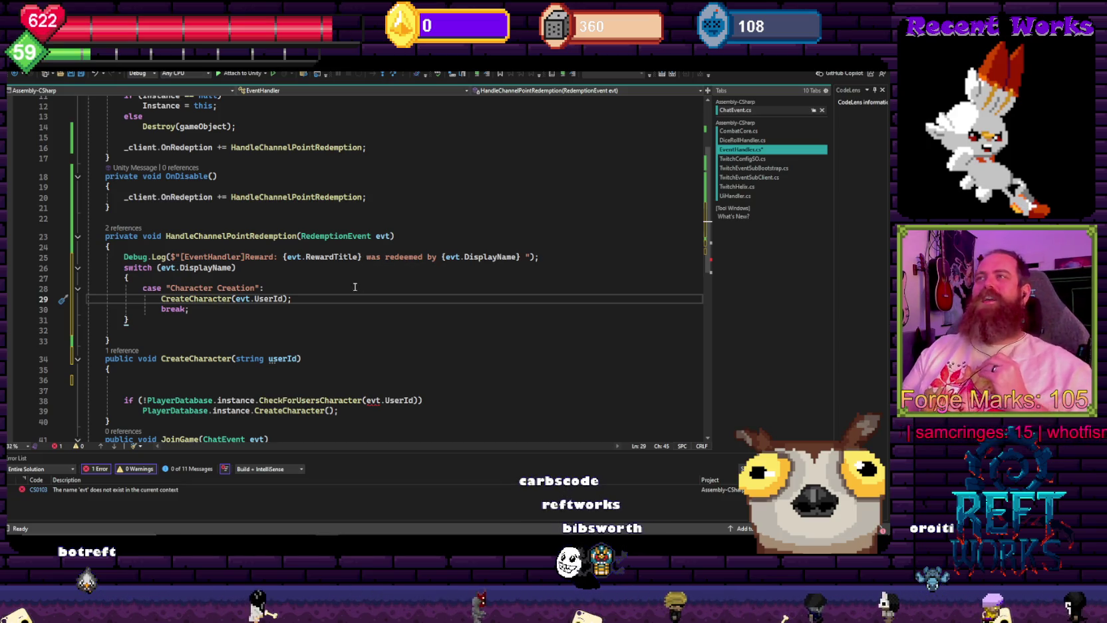
- Put the caret back on the Character Creation case line
{"action": "left_click", "coordinate": [325, 290]}
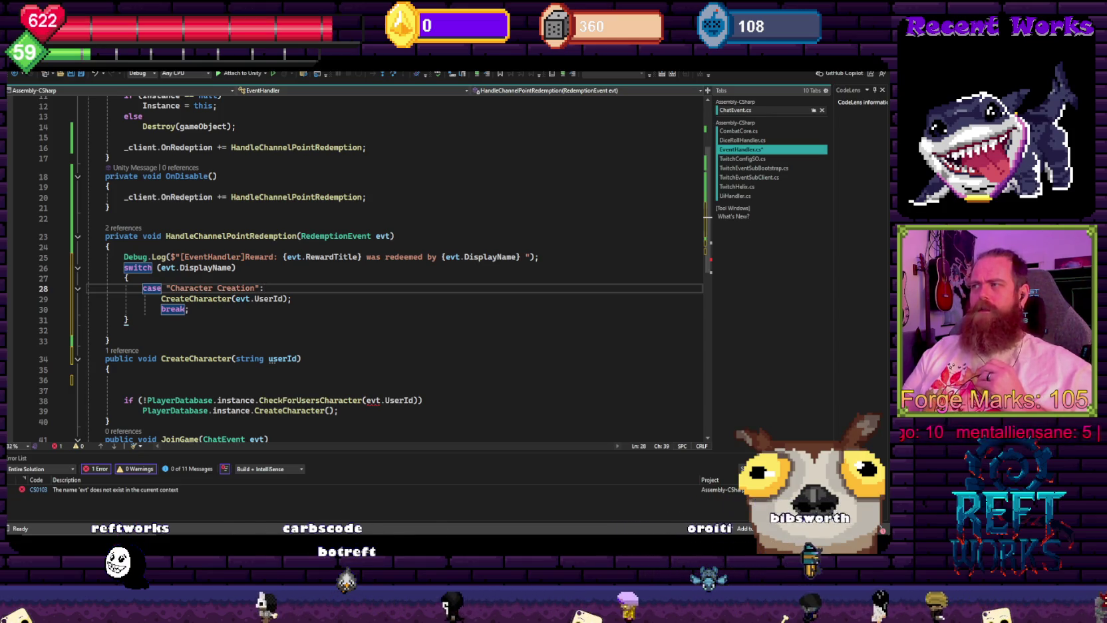
{"action": "key", "text": "alt+Tab"}
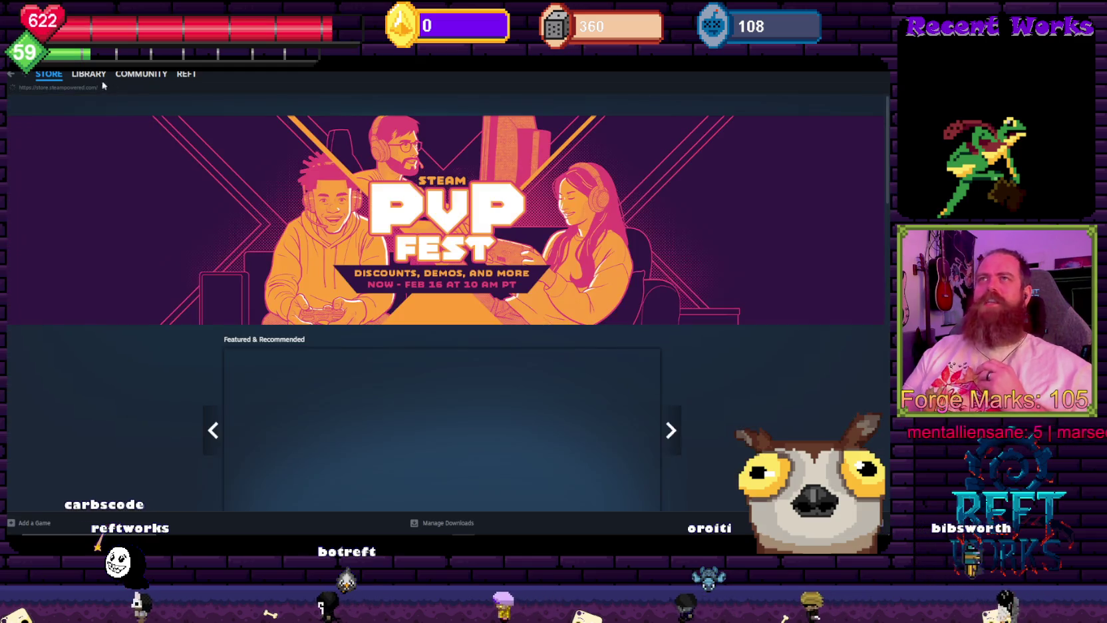
{"action": "mouse_move", "coordinate": [92, 78]}
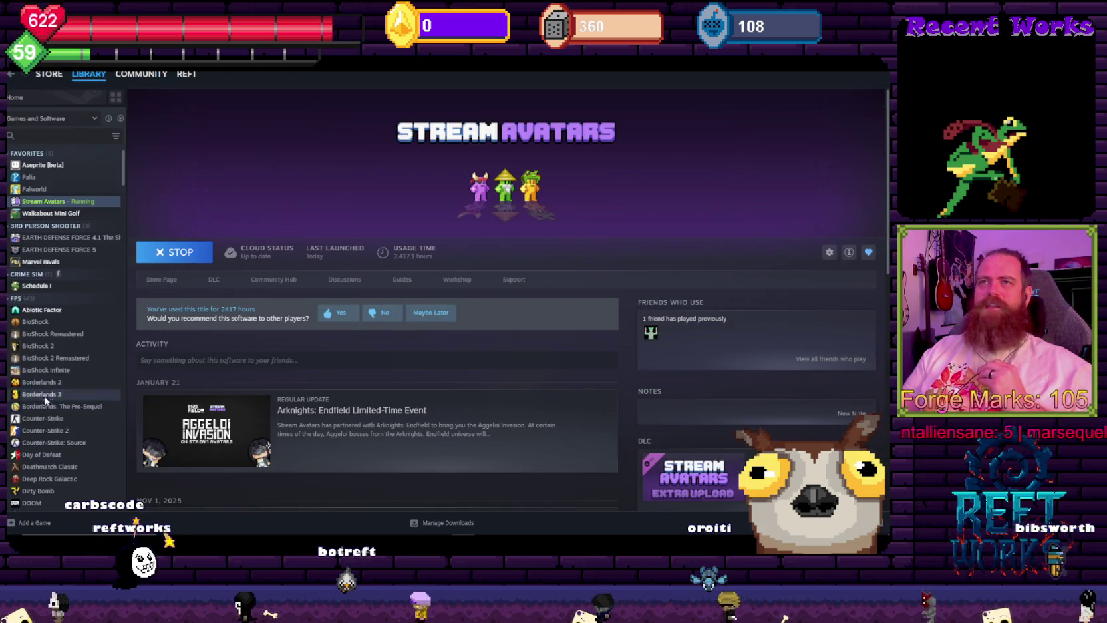
{"action": "scroll", "coordinate": [53, 400], "scroll_direction": "down", "scroll_amount": 10}
{"action": "scroll", "coordinate": [53, 399], "scroll_direction": "down", "scroll_amount": 10}
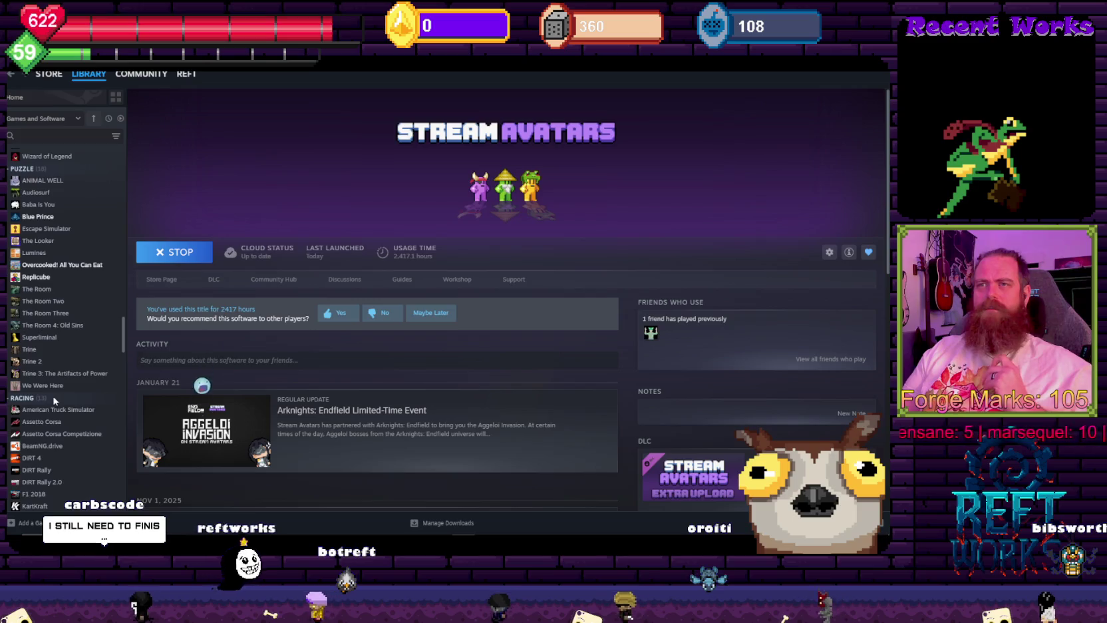
{"action": "left_click", "coordinate": [32, 135]}
{"action": "type", "text": "final"}
{"action": "left_click", "coordinate": [78, 166]}
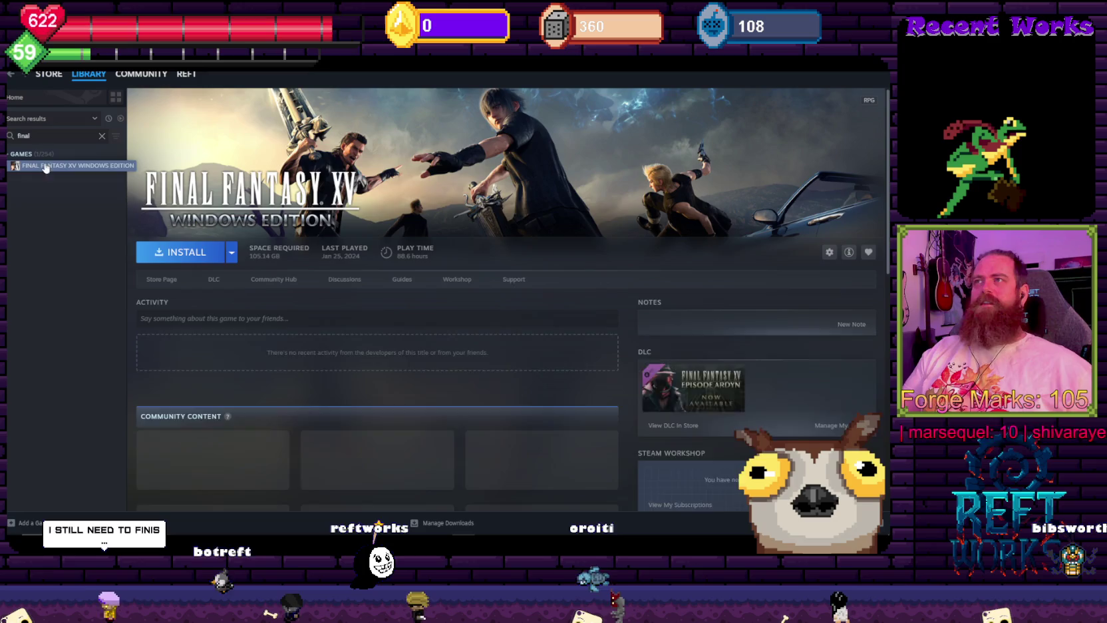
{"action": "left_click", "coordinate": [102, 136]}
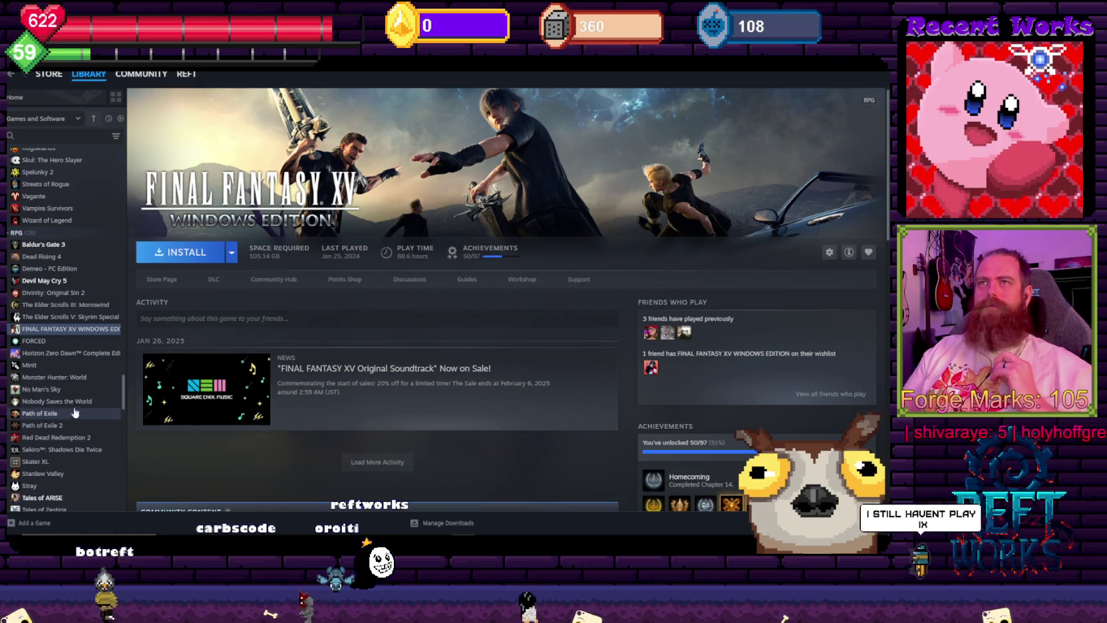
{"action": "scroll", "coordinate": [66, 410], "scroll_direction": "down", "scroll_amount": 3}
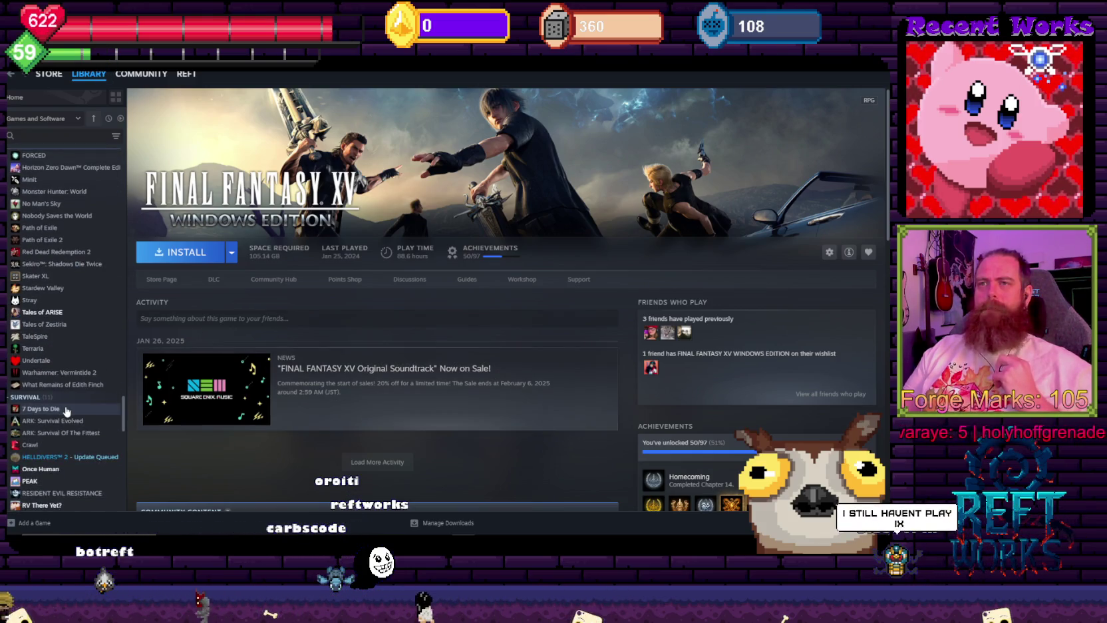
{"action": "scroll", "coordinate": [66, 411], "scroll_direction": "down", "scroll_amount": 2}
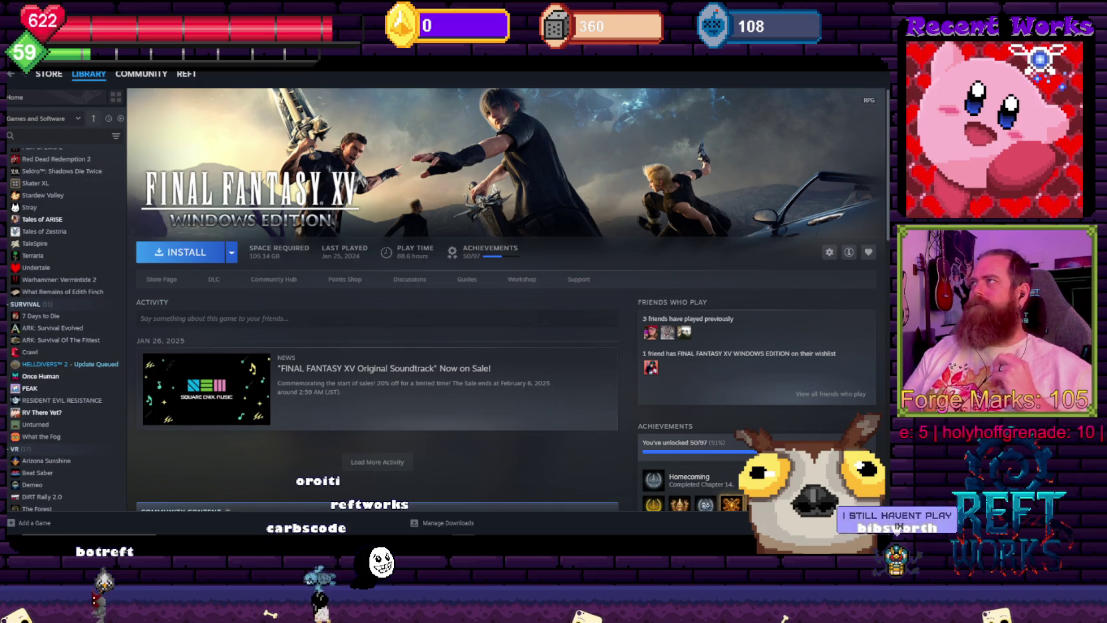
{"action": "key", "text": "alt+Tab"}
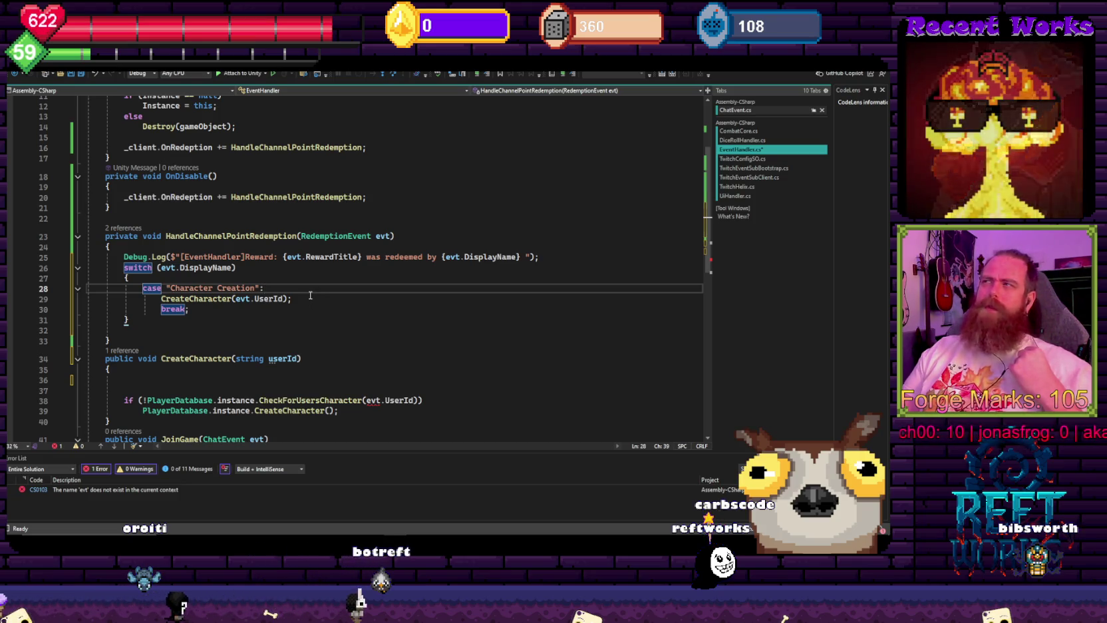
- Switch from Visual Studio to the Steam store window
{"action": "mouse_move", "coordinate": [373, 539]}
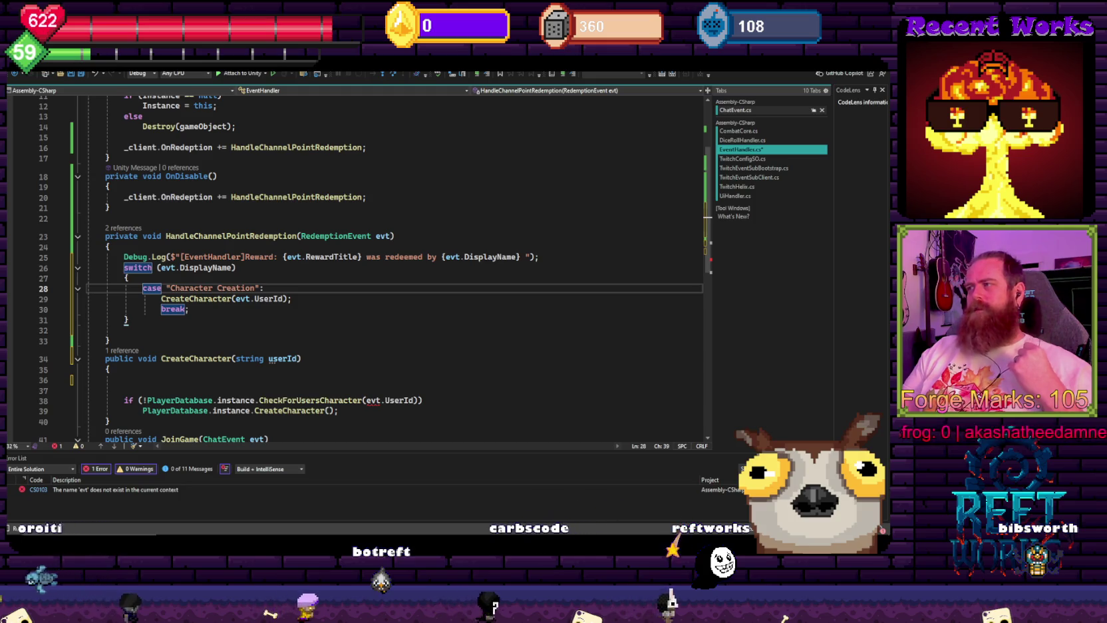
{"action": "key", "text": "alt+Tab"}
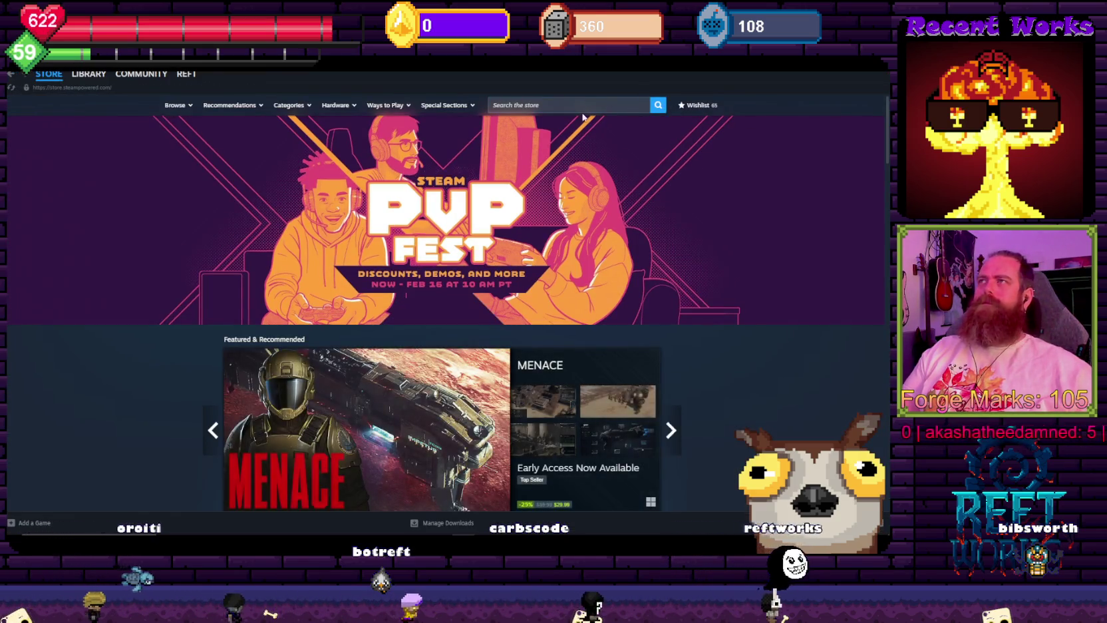
- Search the Steam store for 'final fantasy' and open the FINAL FANTASY IX page
{"action": "left_click", "coordinate": [583, 108]}
{"action": "type", "text": "final fanta"}
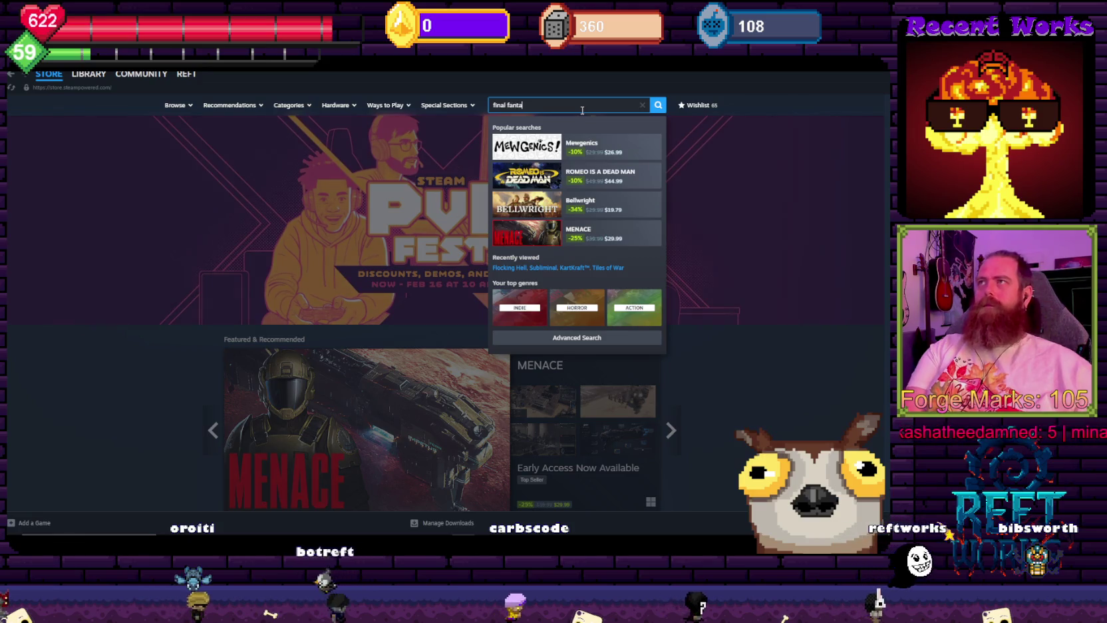
{"action": "type", "text": "sy IX"}
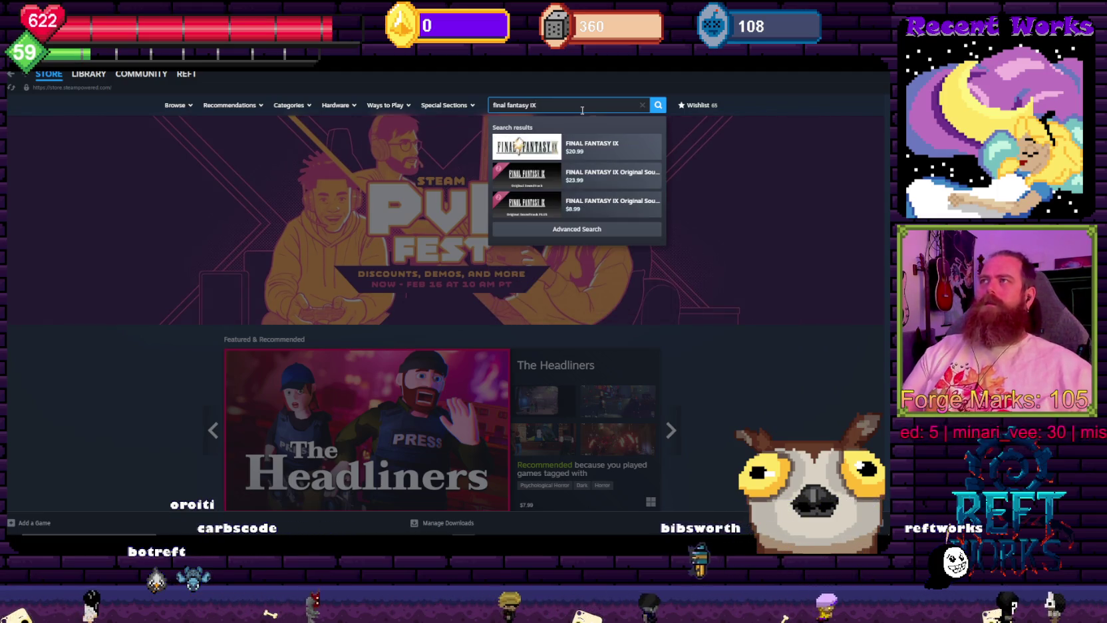
{"action": "left_click", "coordinate": [599, 145]}
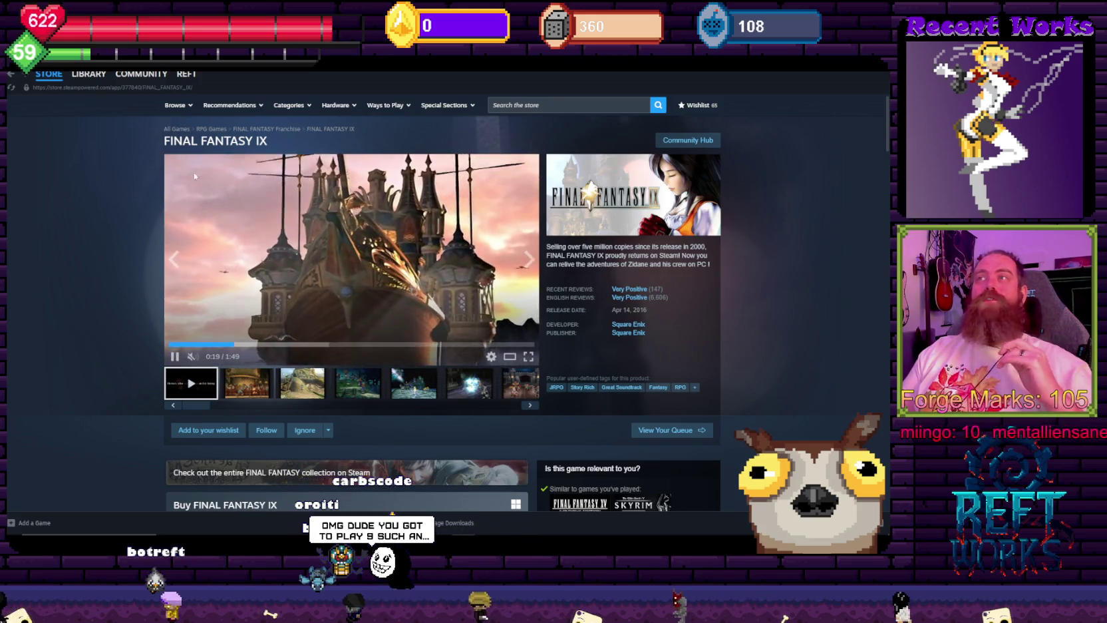
- Go to the Steam library, then return to the EventHandler code in Visual Studio
{"action": "mouse_move", "coordinate": [87, 82]}
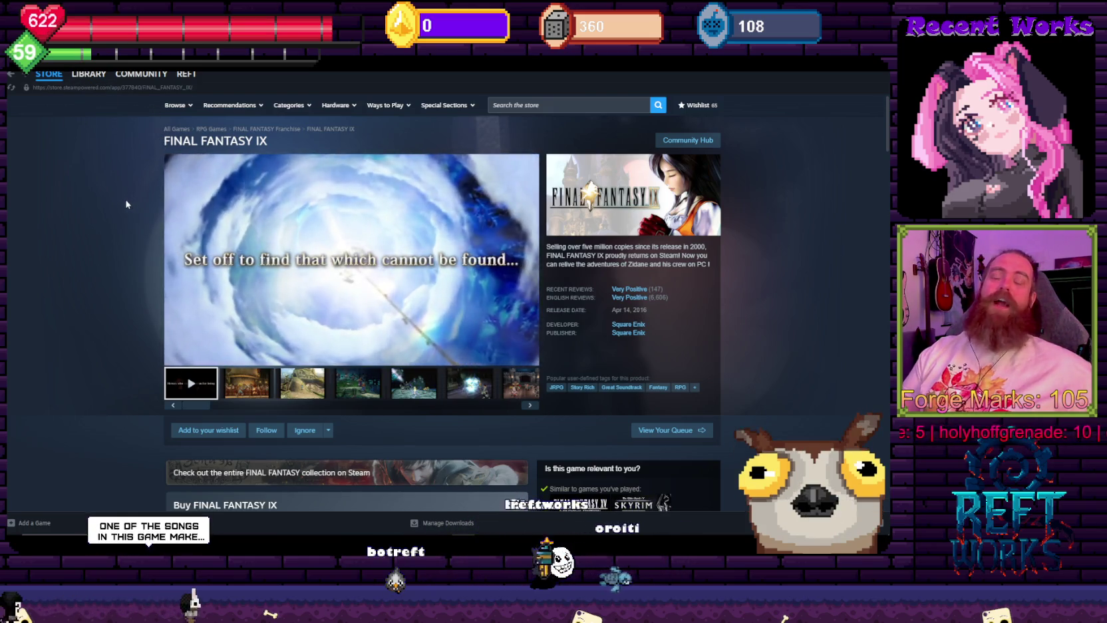
{"action": "left_click", "coordinate": [88, 73]}
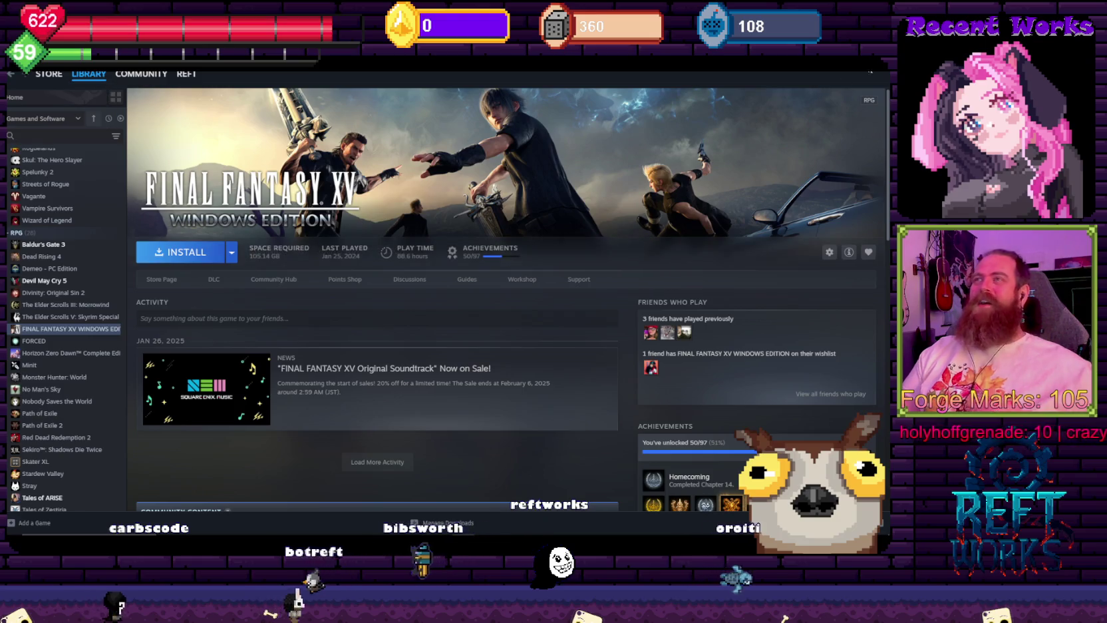
{"action": "key", "text": "alt+Tab"}
{"action": "left_click", "coordinate": [344, 318]}
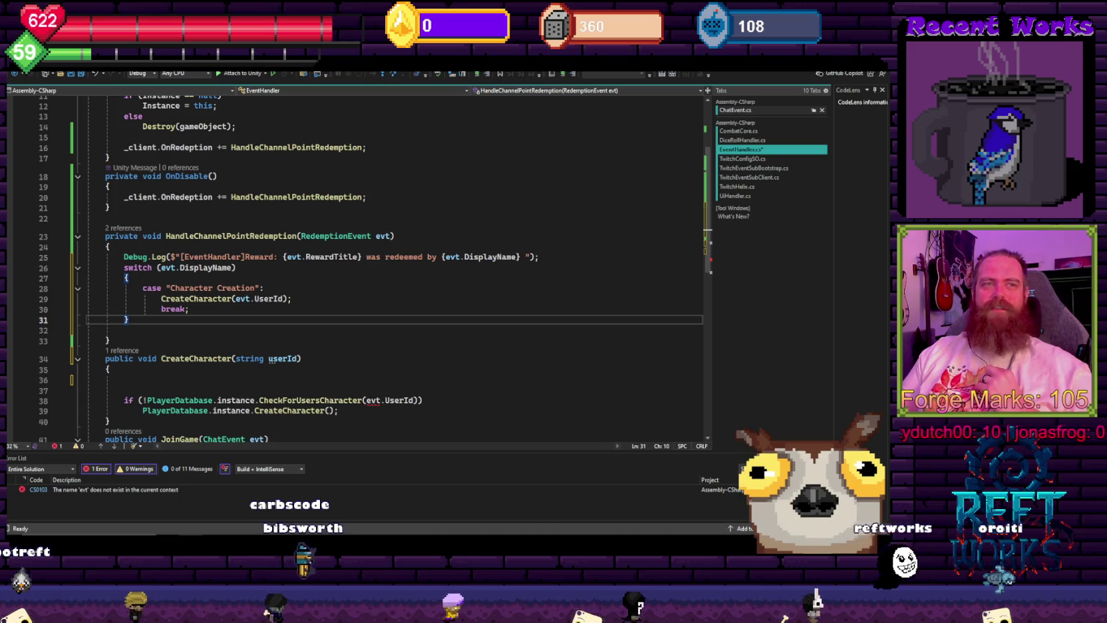
- Replace evt.UserId with the userId parameter in CreateCharacter's character check
{"action": "left_click", "coordinate": [296, 300]}
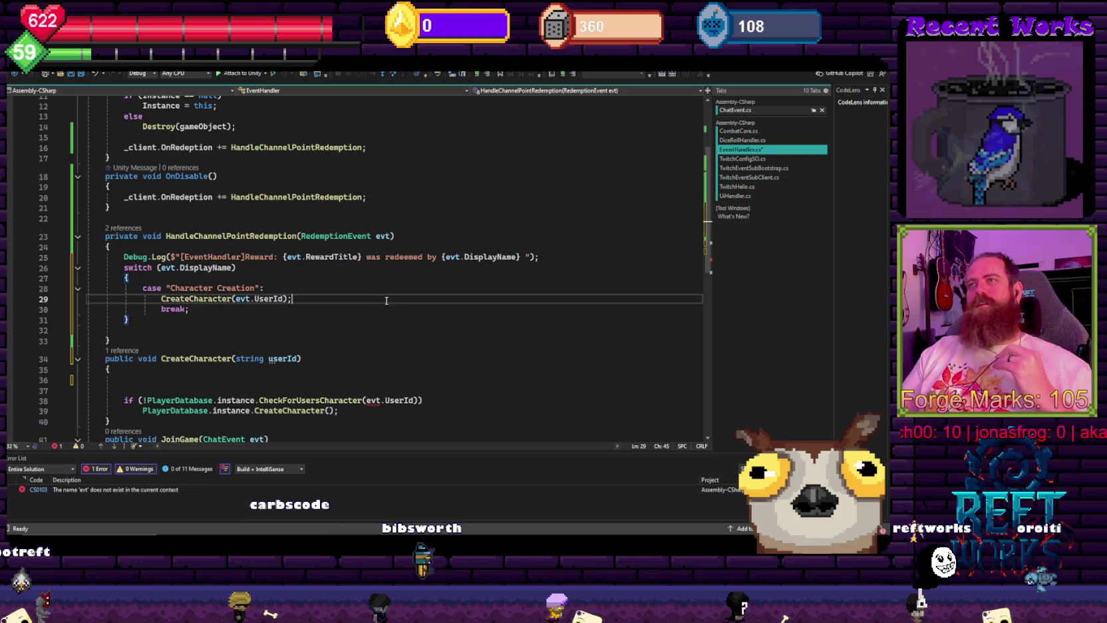
{"action": "scroll", "coordinate": [299, 314], "scroll_direction": "down", "scroll_amount": 1}
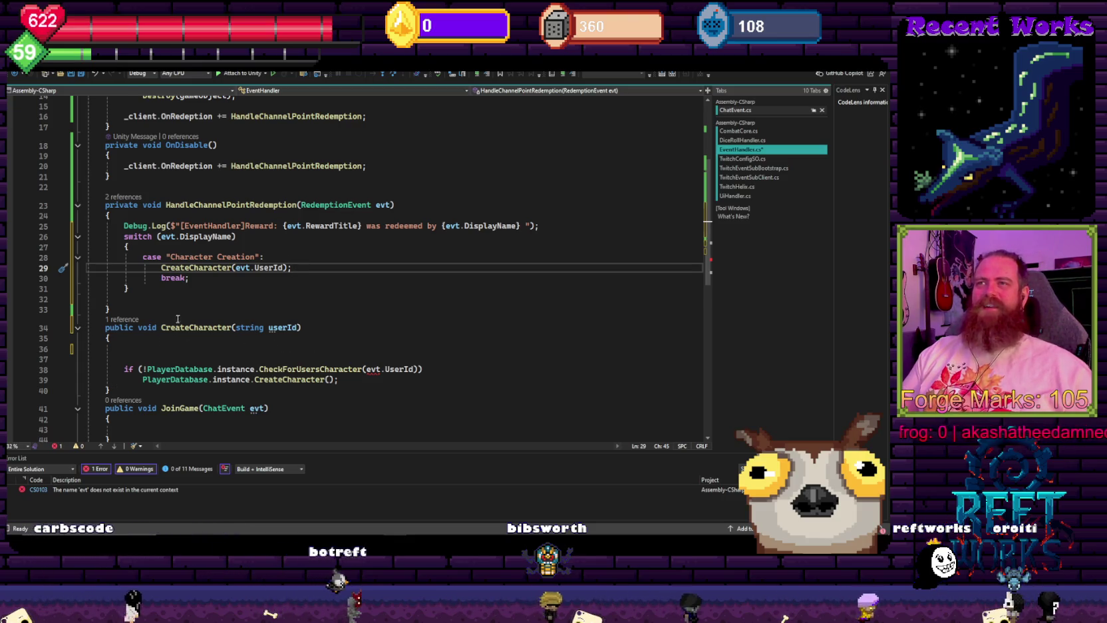
{"action": "scroll", "coordinate": [175, 316], "scroll_direction": "down", "scroll_amount": 1}
{"action": "left_click", "coordinate": [320, 259]}
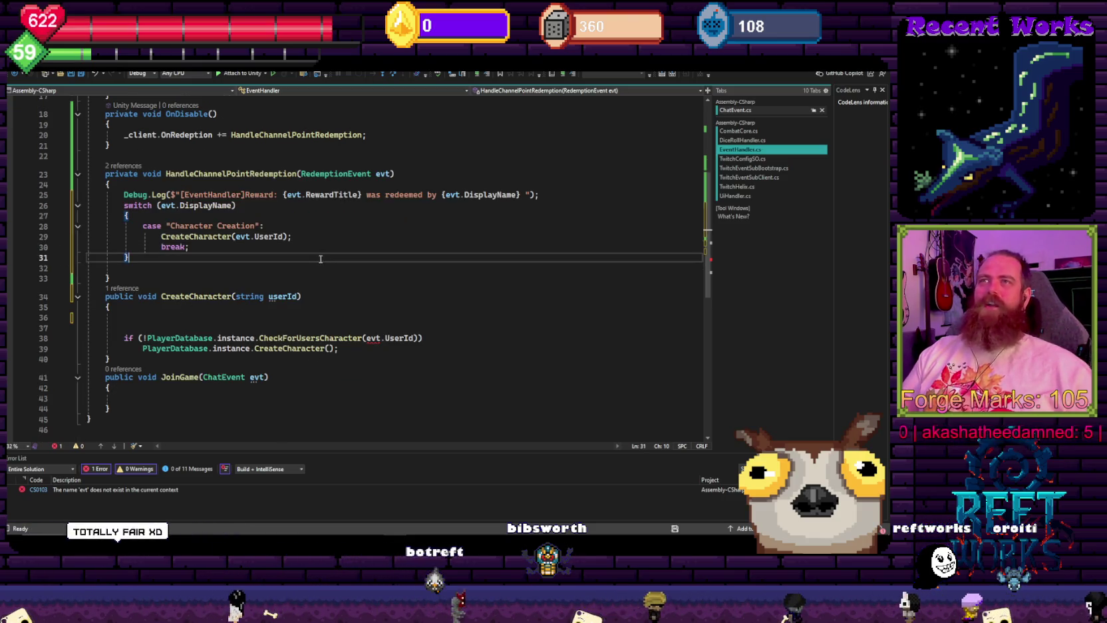
{"action": "left_click_drag", "start_coordinate": [351, 349], "coordinate": [165, 316]}
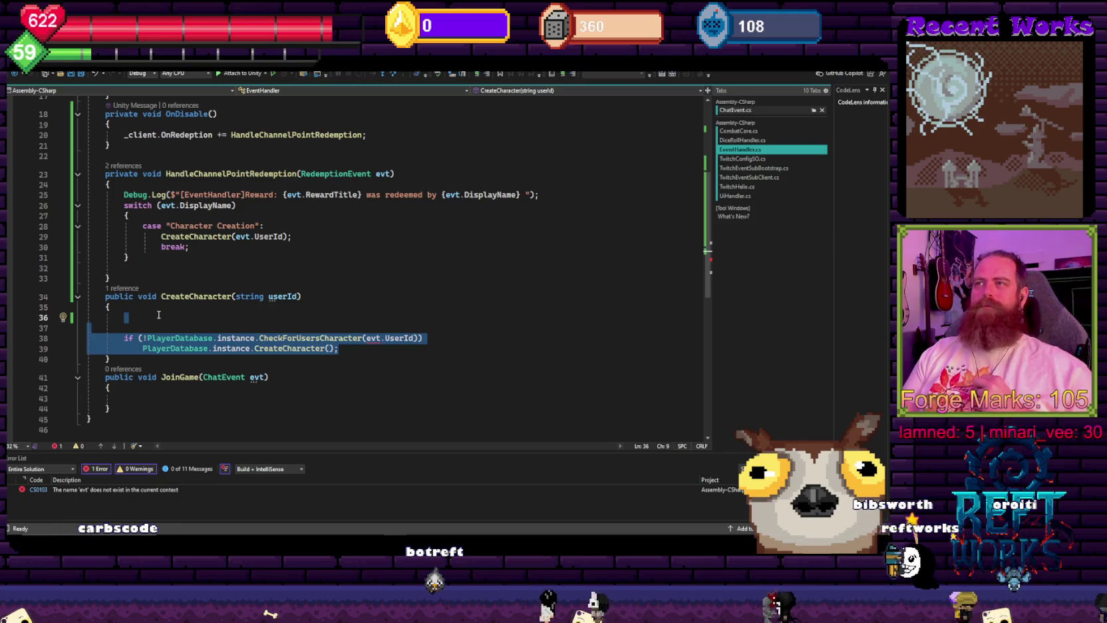
{"action": "left_click", "coordinate": [158, 314]}
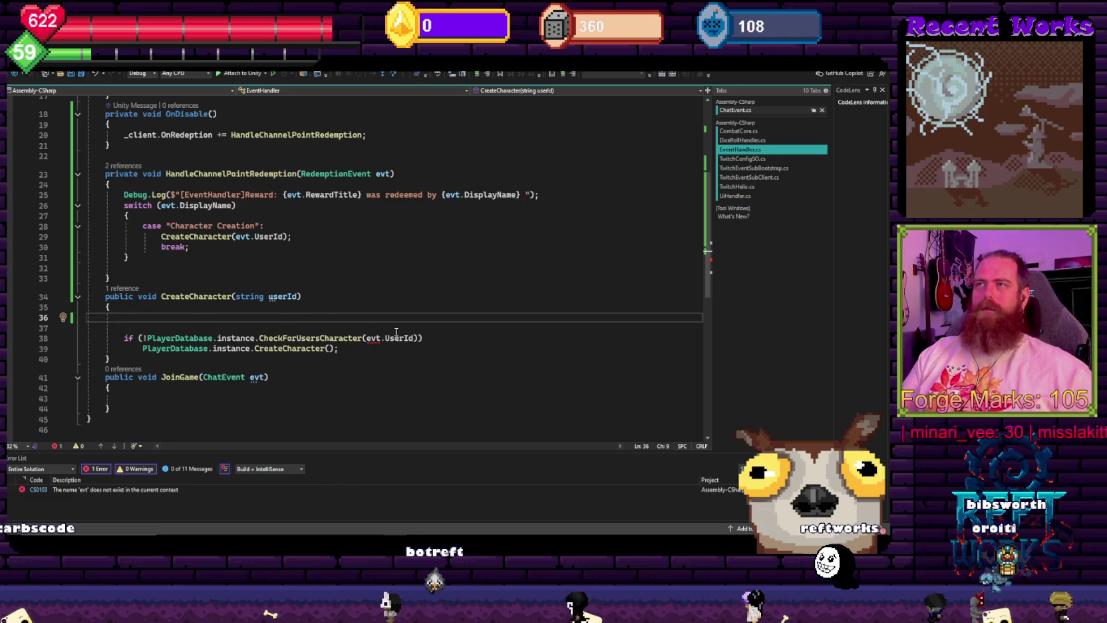
{"action": "double_click", "coordinate": [280, 297]}
{"action": "double_click", "coordinate": [406, 338]}
{"action": "key", "text": "ctrl+v"}
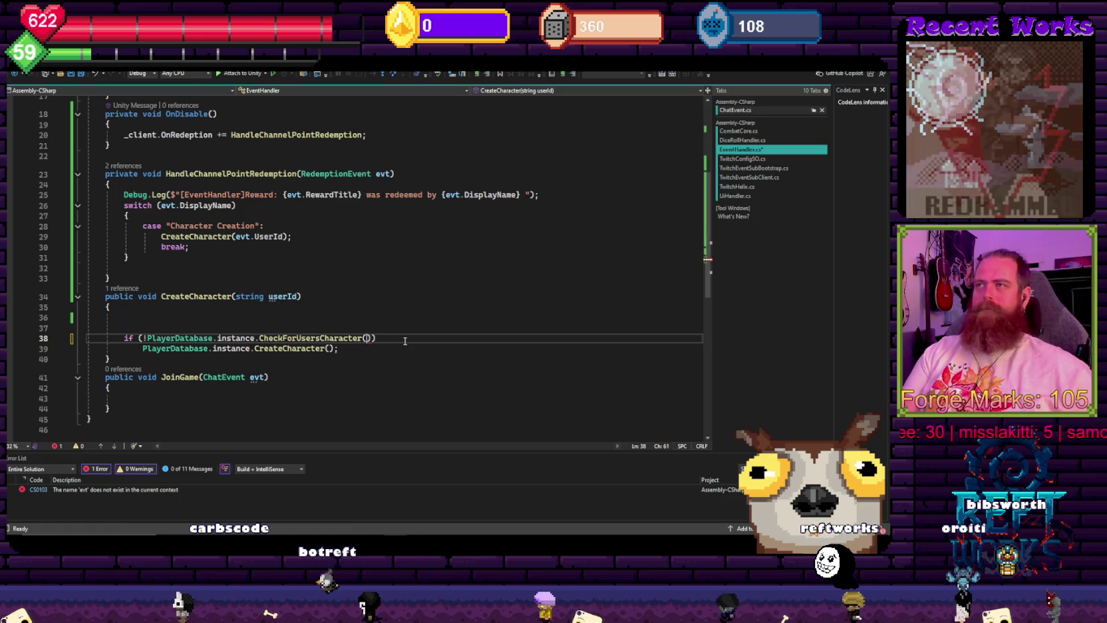
- Delete the blank lines, save EventHandler.cs, and go to PlayerDatabase's CreateCharacter definition
{"action": "left_click", "coordinate": [411, 279]}
{"action": "left_click", "coordinate": [123, 312]}
{"action": "key", "text": "Delete"}
{"action": "key", "text": "ctrl+s"}
{"action": "key", "text": "Delete"}
{"action": "left_click", "coordinate": [347, 343]}
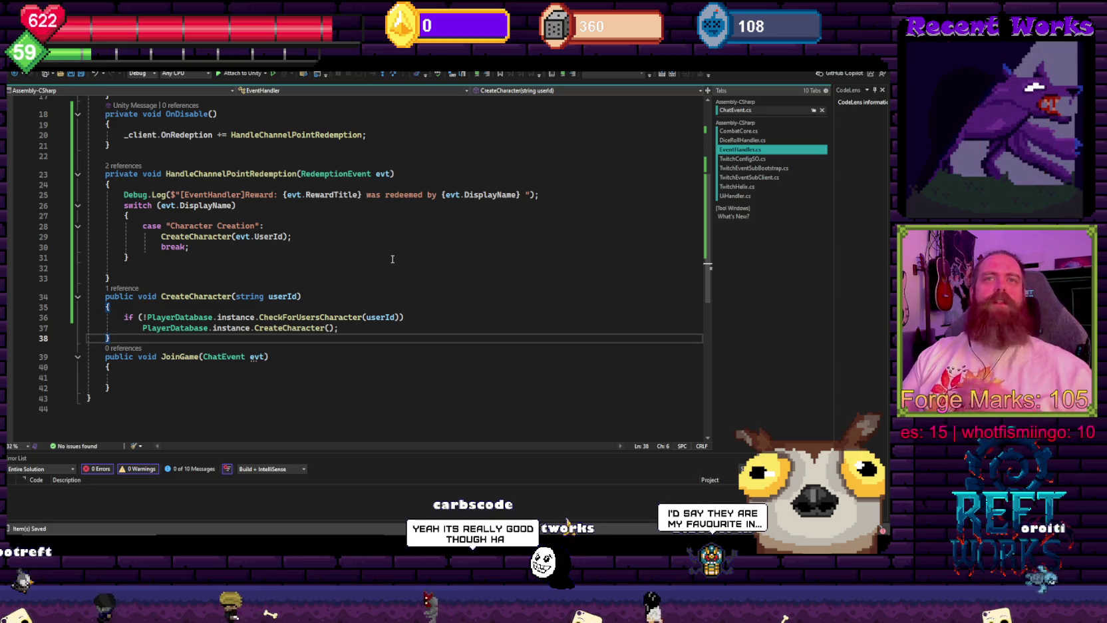
{"action": "left_click", "coordinate": [286, 327], "text": "ctrl"}
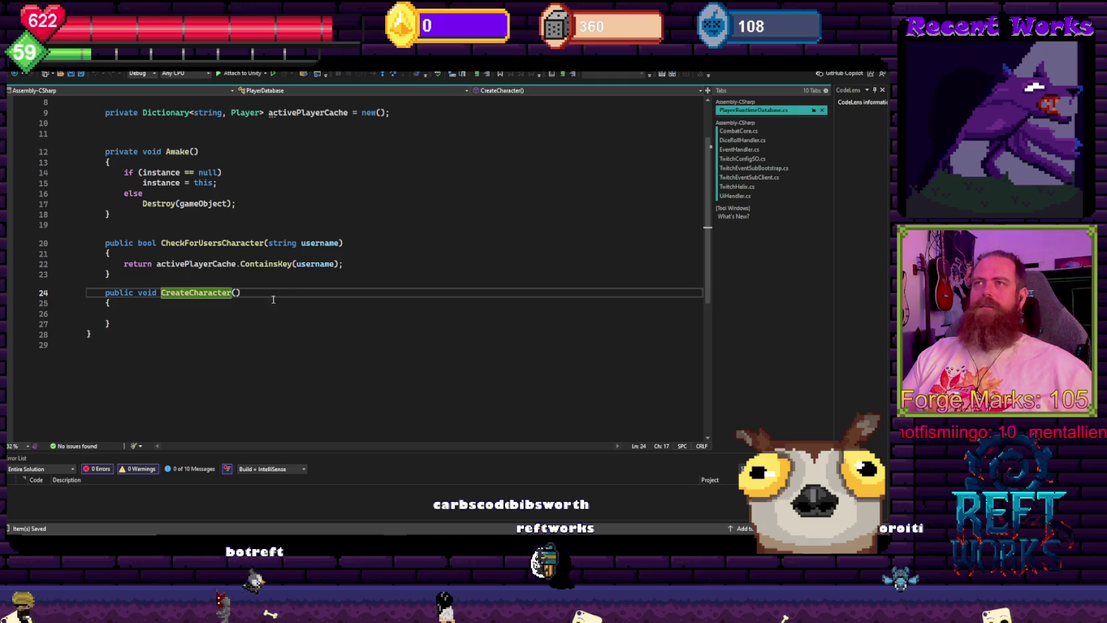
- Save PlayerDatabase and start 'activePlayerCache.Add(' inside CreateCharacter's empty body
{"action": "left_click_drag", "start_coordinate": [185, 332], "coordinate": [292, 175]}
{"action": "left_click", "coordinate": [266, 215]}
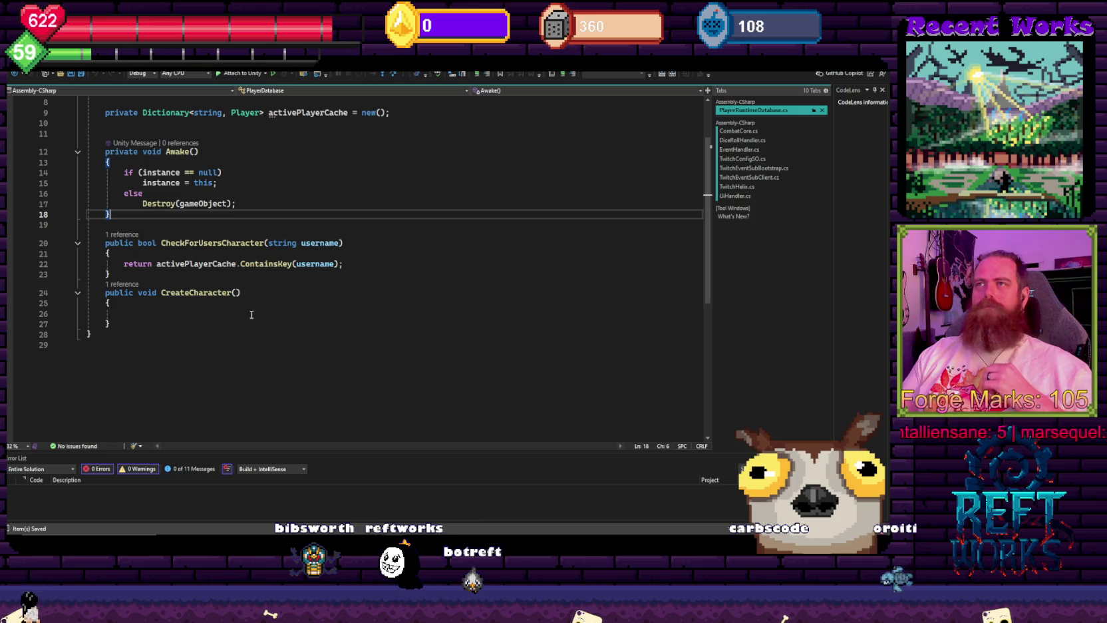
{"action": "scroll", "coordinate": [261, 302], "scroll_direction": "up", "scroll_amount": 1}
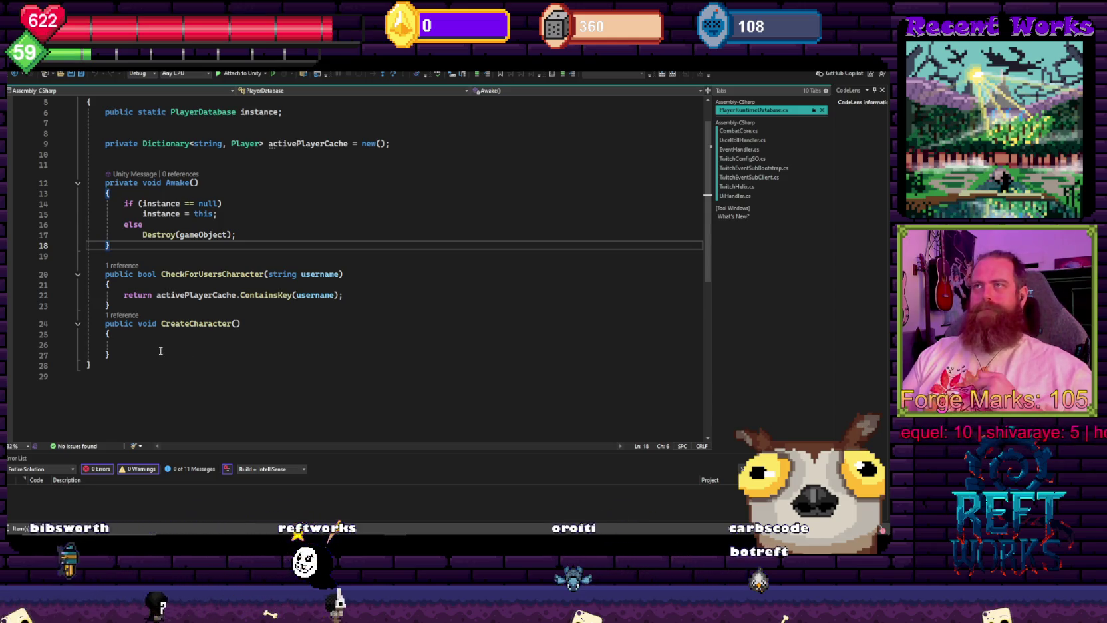
{"action": "key", "text": "ctrl+s"}
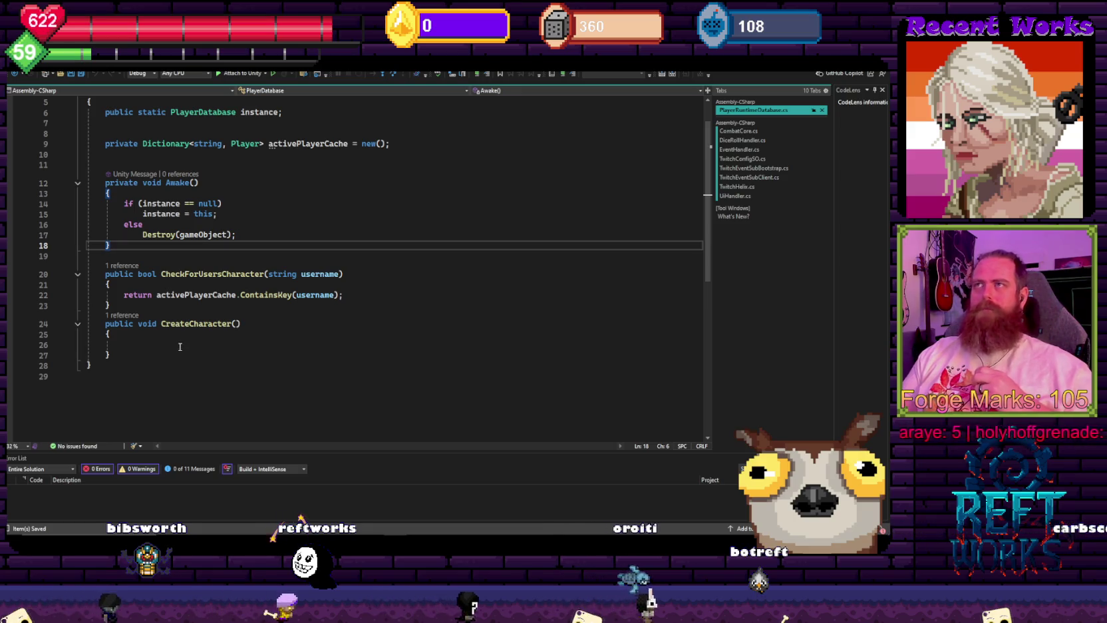
{"action": "left_click", "coordinate": [152, 346]}
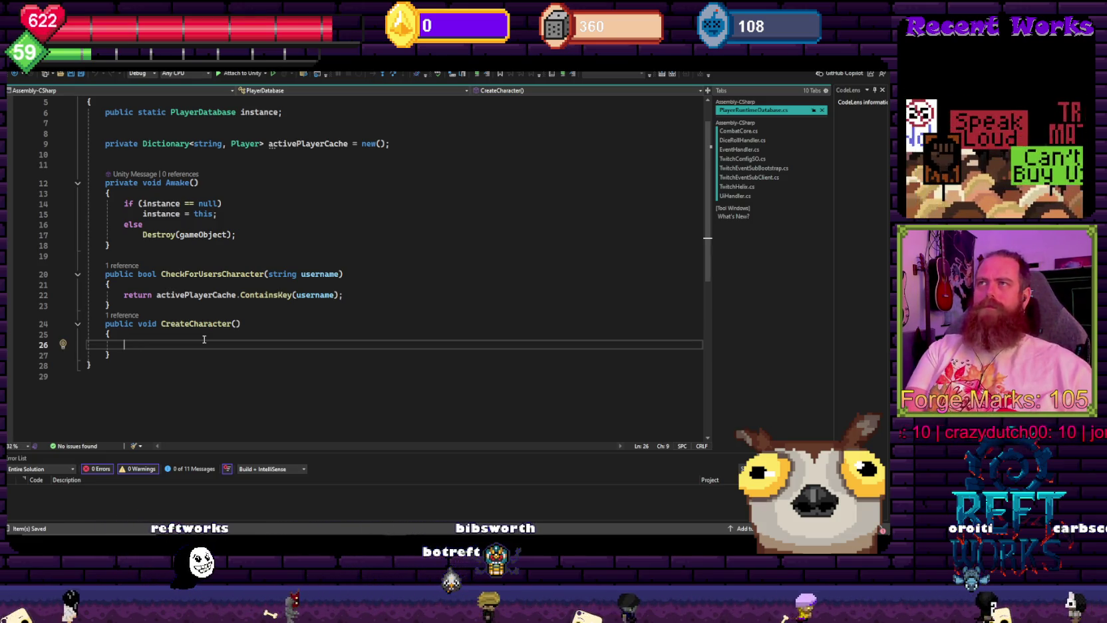
{"action": "type", "text": "act"}
{"action": "key", "text": "Tab"}
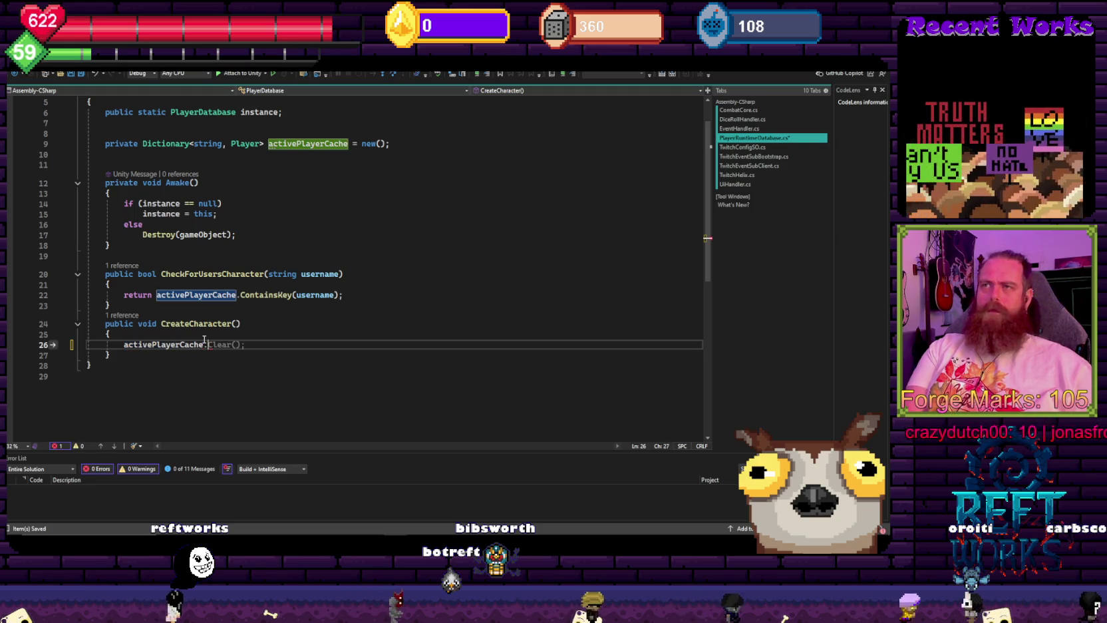
{"action": "type", "text": ".ad"}
{"action": "key", "text": "Tab"}
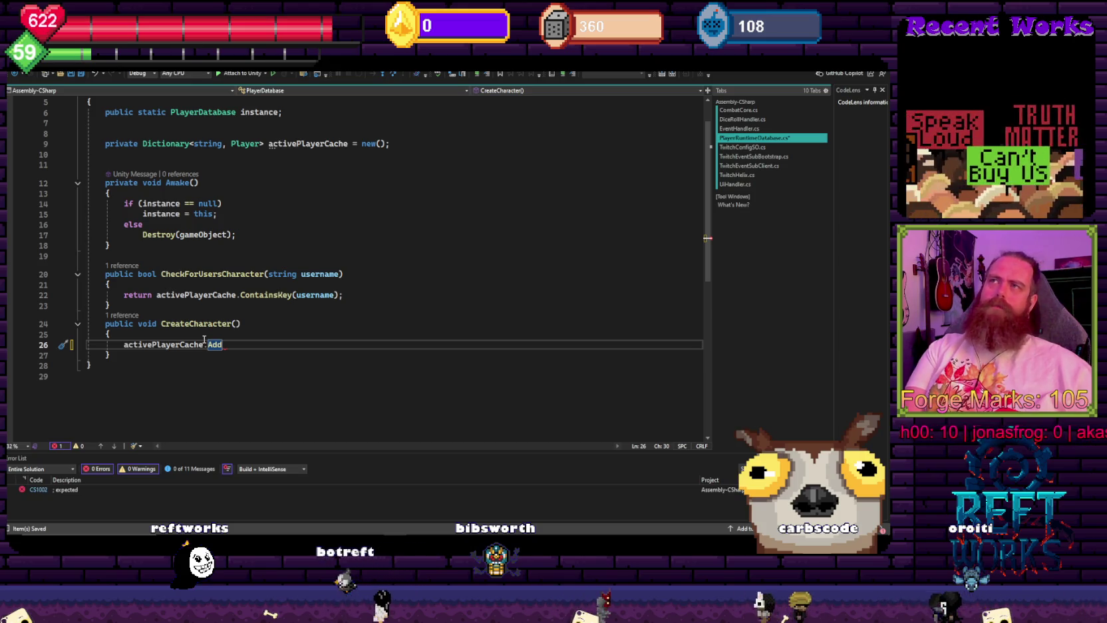
{"action": "type", "text": "("}
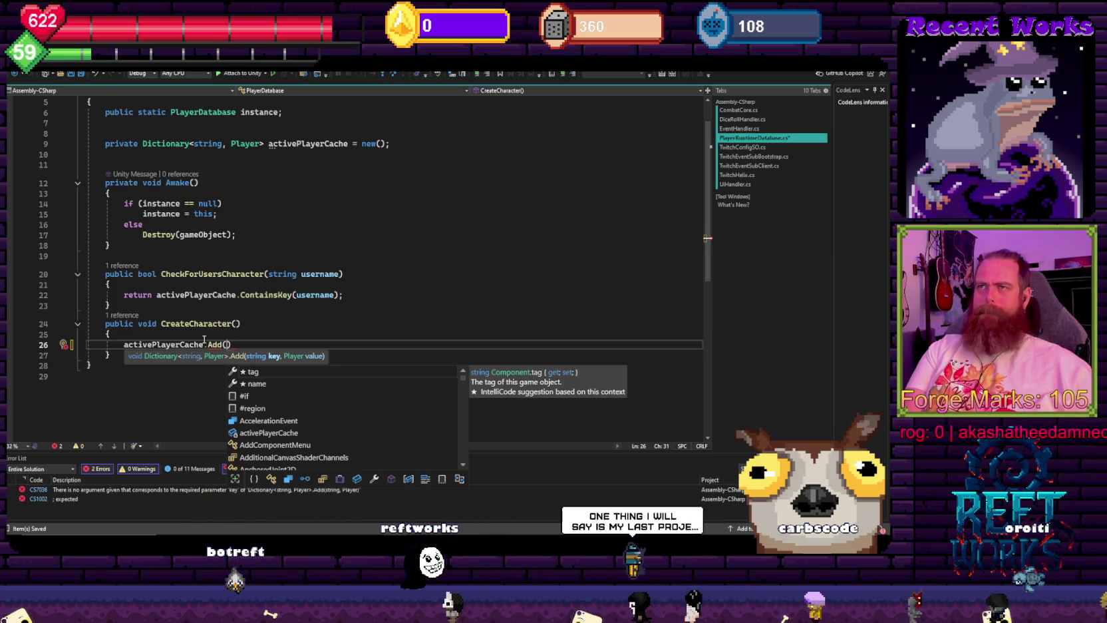
- Give CreateCharacter a 'string userId' parameter
{"action": "left_click", "coordinate": [237, 323]}
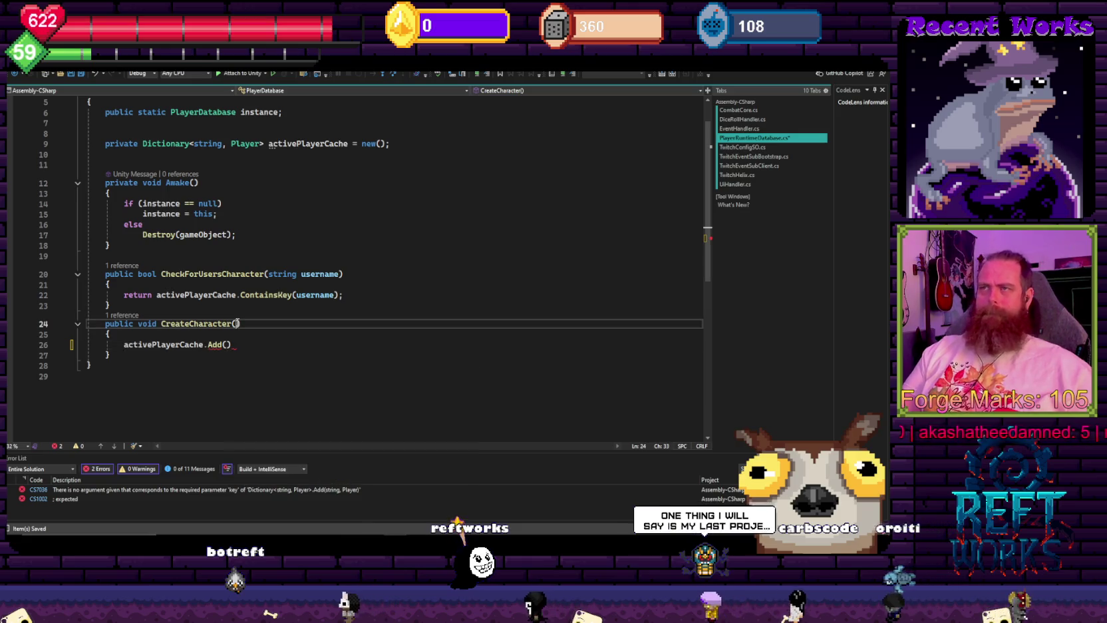
{"action": "type", "text": "string userI"}
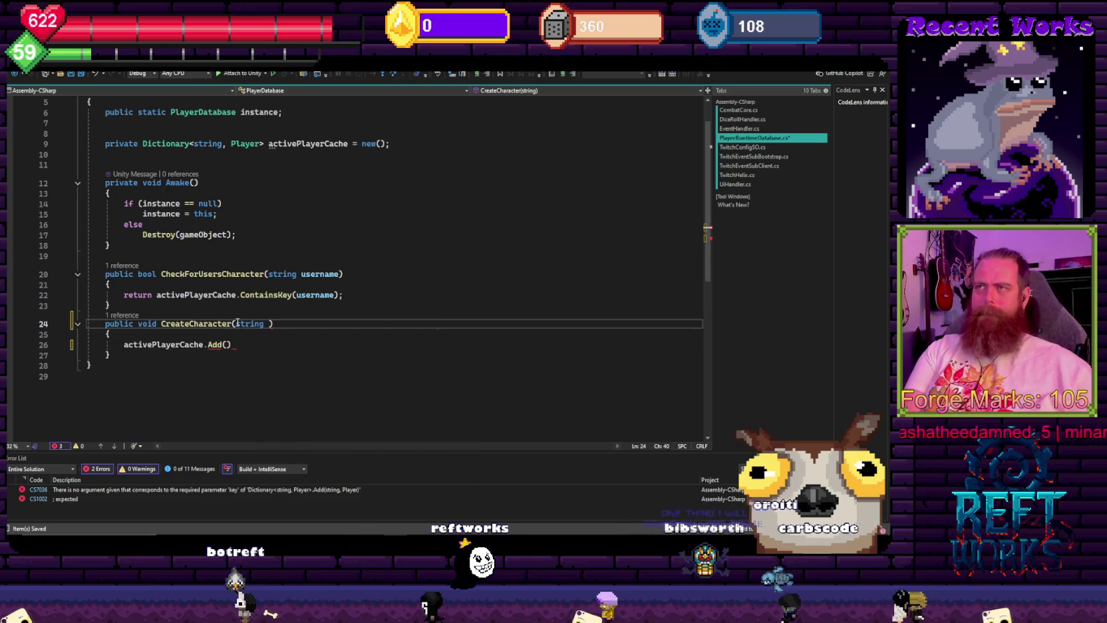
{"action": "type", "text": "d"}
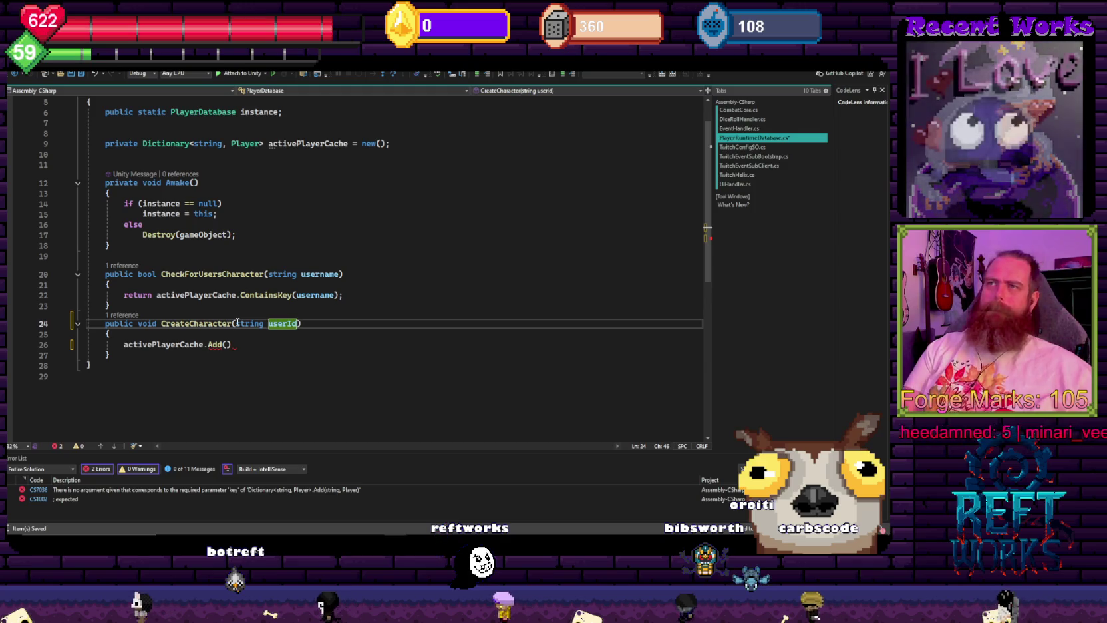
{"action": "left_click", "coordinate": [287, 323]}
- Rename username to userId in CheckForUsersCharacter's parameter and ContainsKey call
{"action": "double_click", "coordinate": [322, 273]}
{"action": "type", "text": "userId"}
{"action": "double_click", "coordinate": [317, 295]}
{"action": "type", "text": "userId"}
- Fill the Add call with 'userId, Player'
{"action": "left_click", "coordinate": [237, 234]}
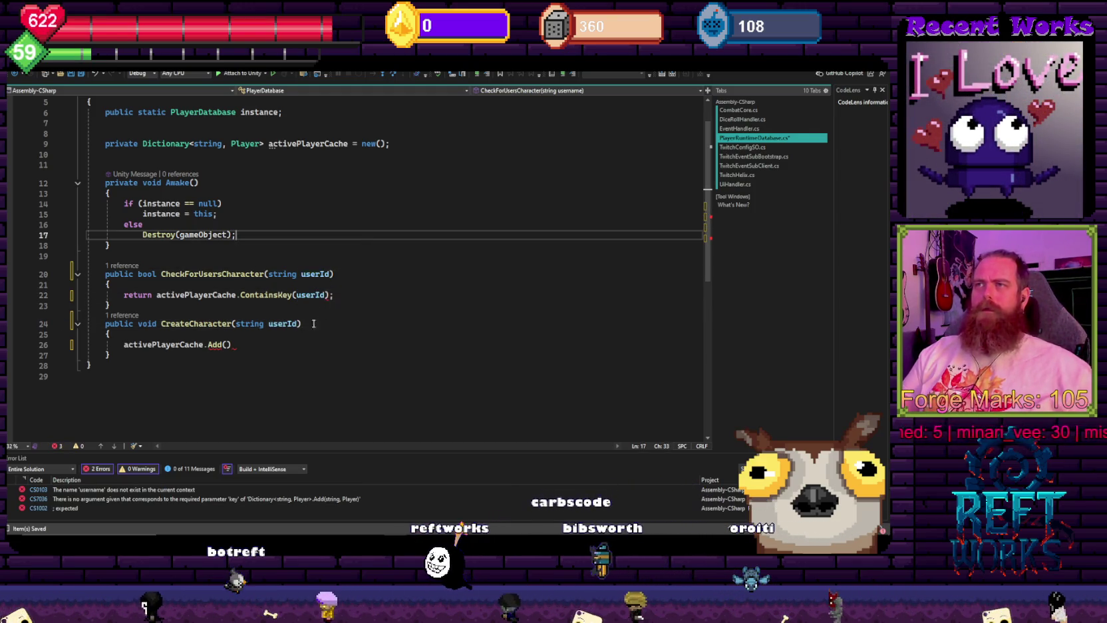
{"action": "left_click", "coordinate": [227, 344]}
{"action": "type", "text": "userId, "}
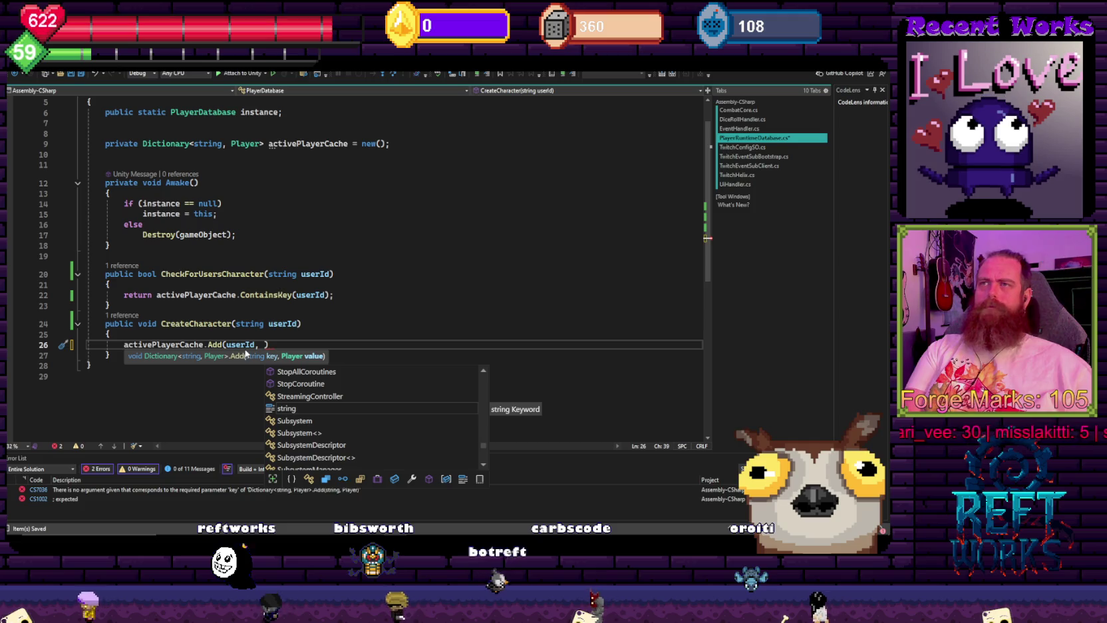
{"action": "type", "text": "Player"}
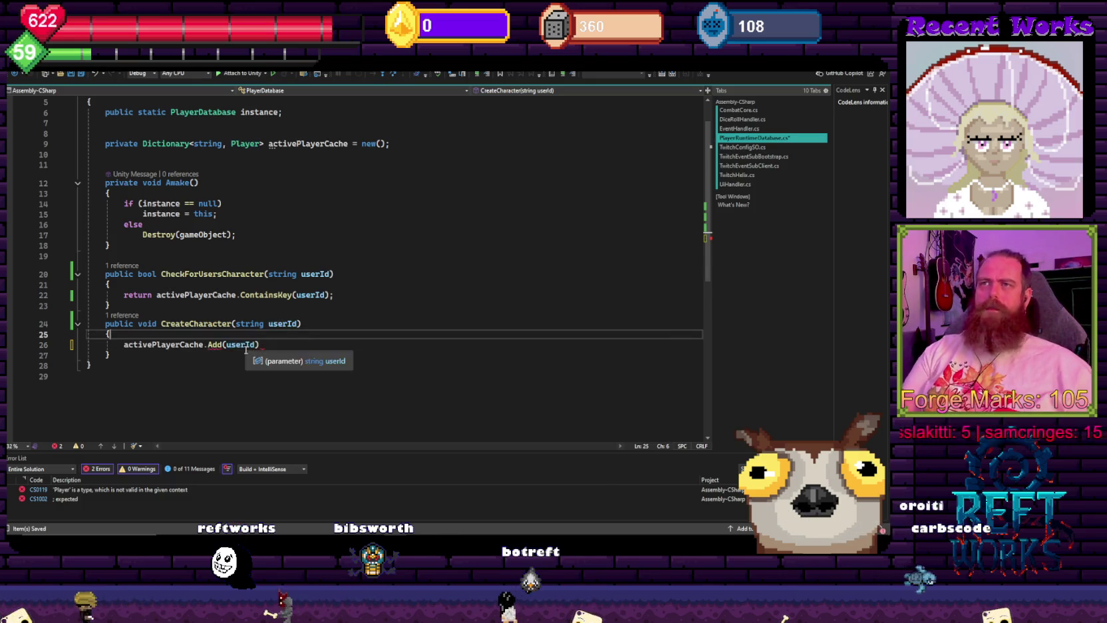
- Write a new Player object initializer line above the Add call and save
{"action": "key", "text": "ctrl+Return"}
{"action": "type", "text": "Ply"}
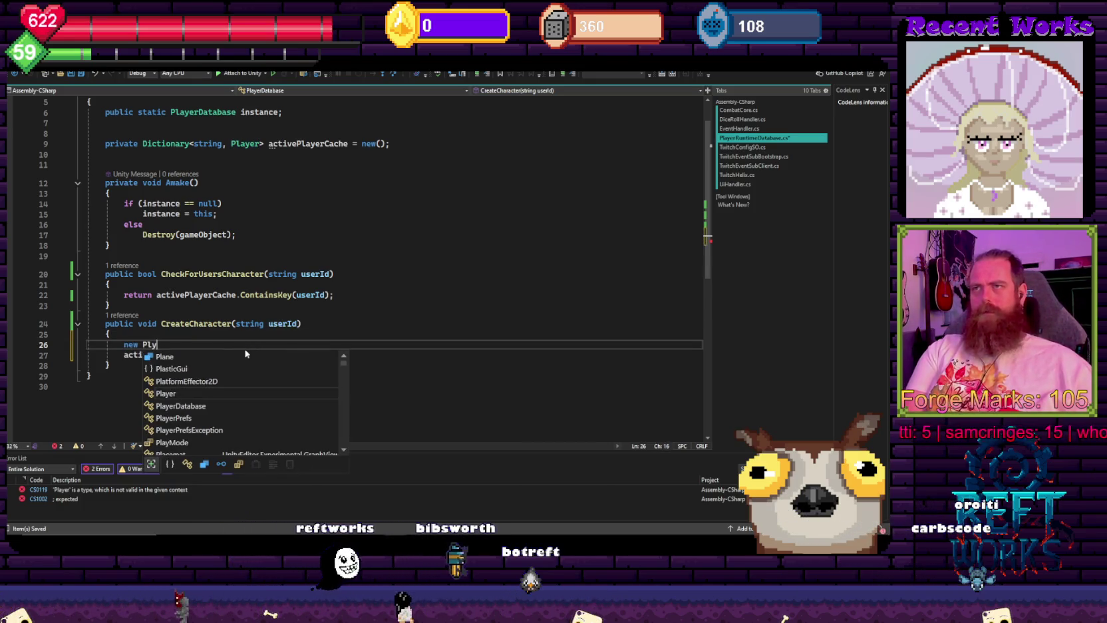
{"action": "key", "text": "Tab"}
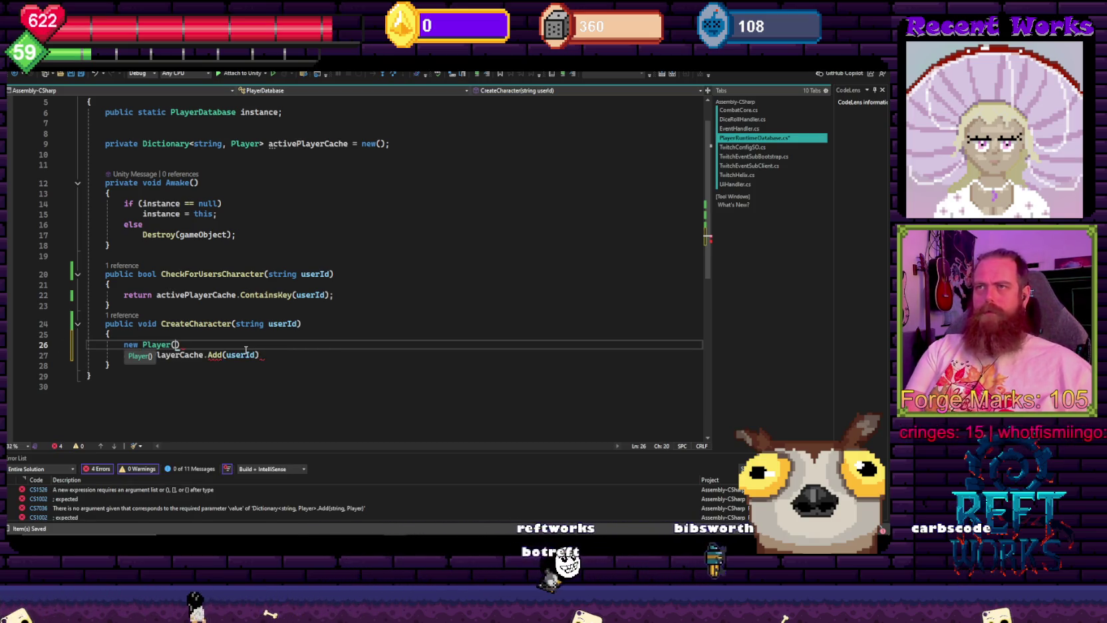
{"action": "type", "text": "0"}
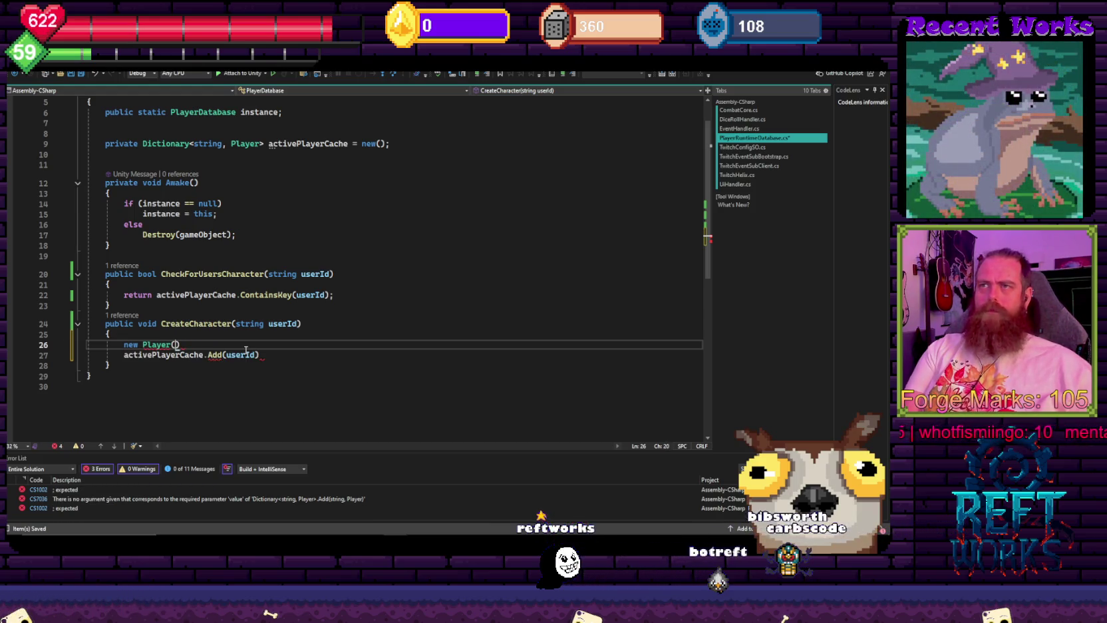
{"action": "type", "text": "{"}
{"action": "key", "text": "Return"}
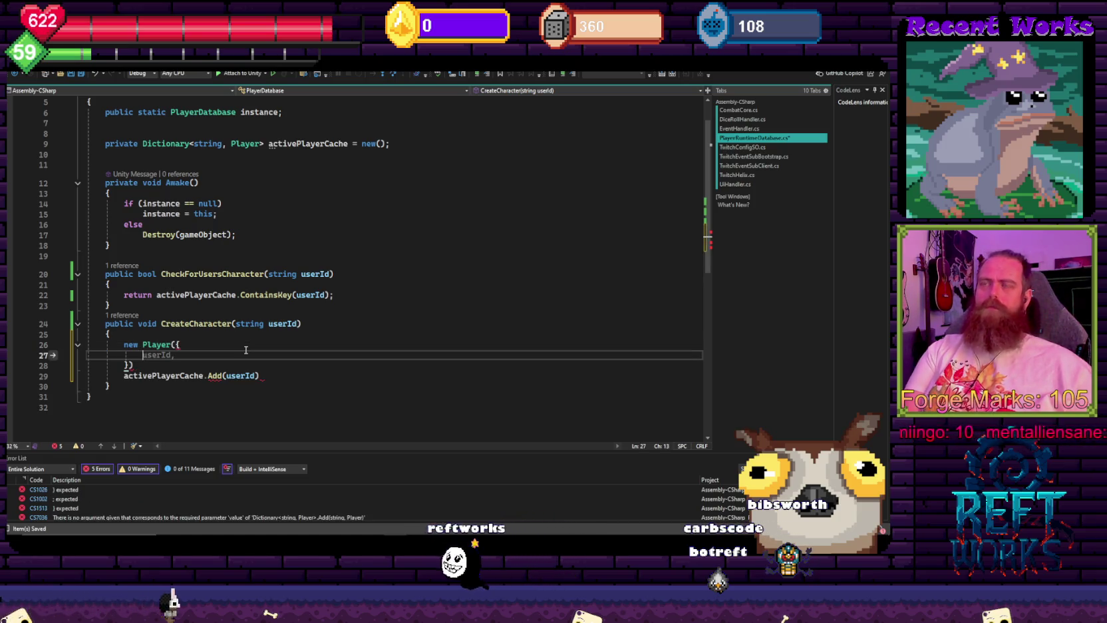
{"action": "key", "text": "ctrl+z"}
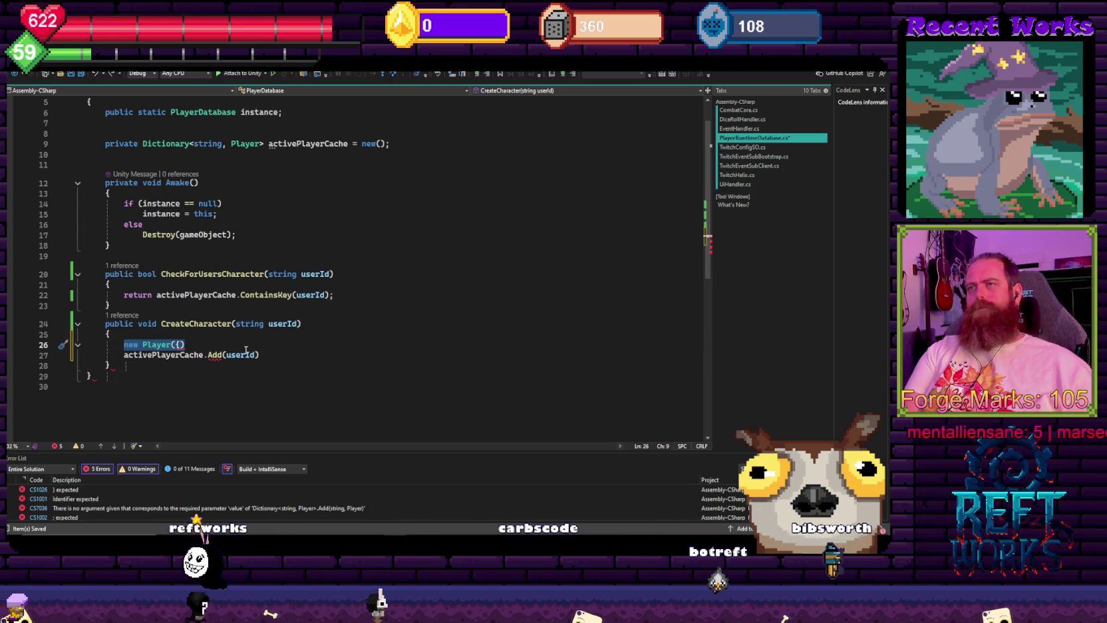
{"action": "key", "text": "BackSpace"}
{"action": "type", "text": "var "}
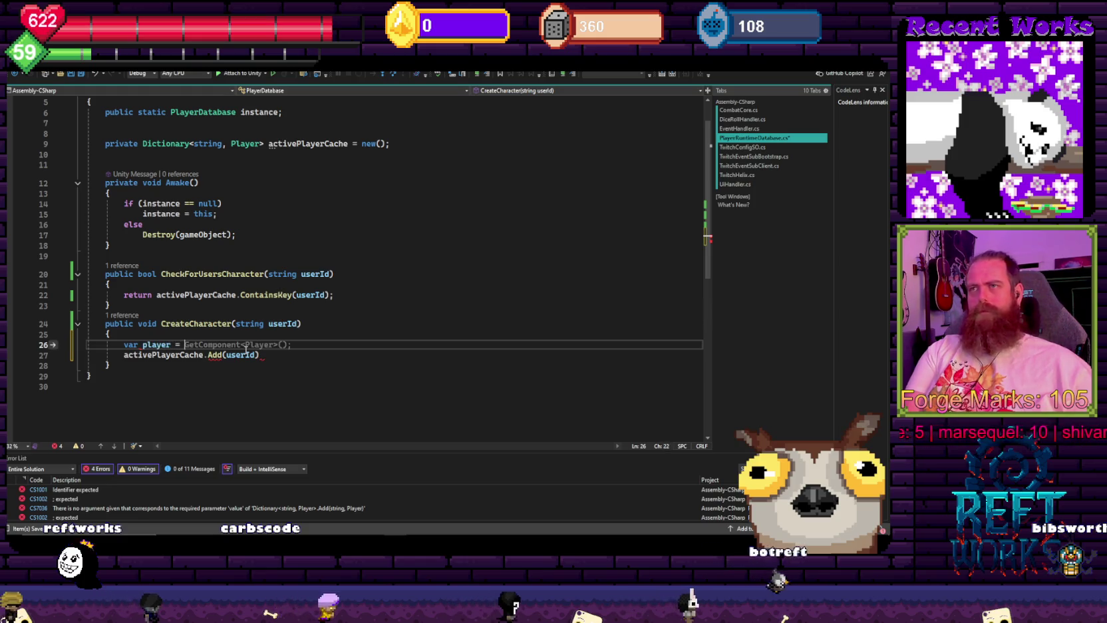
{"action": "type", "text": "new Player"}
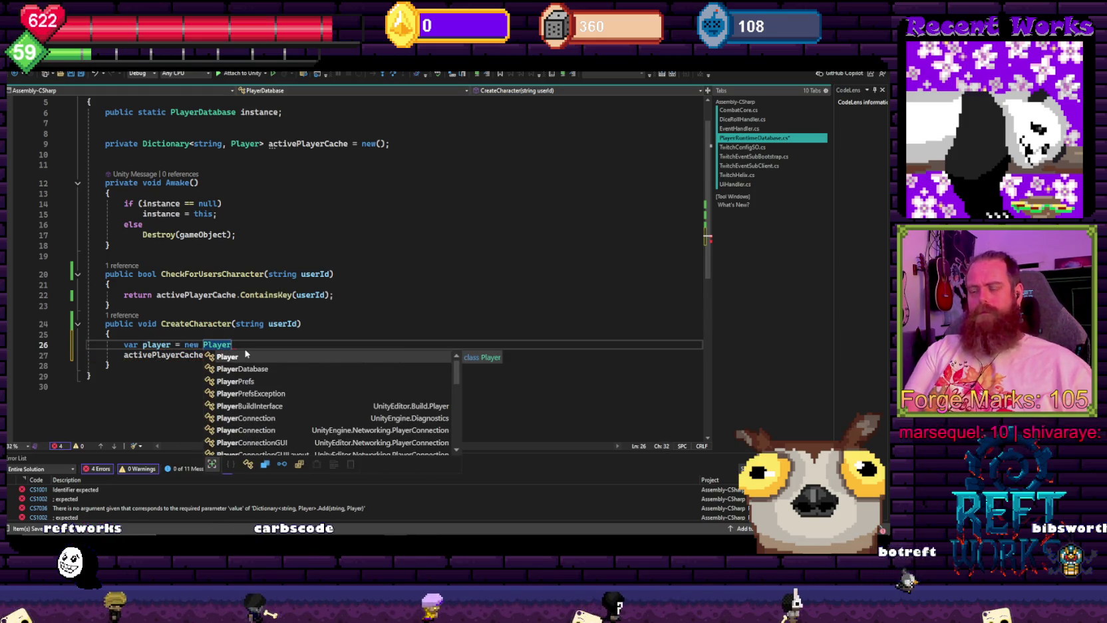
{"action": "type", "text": " {"}
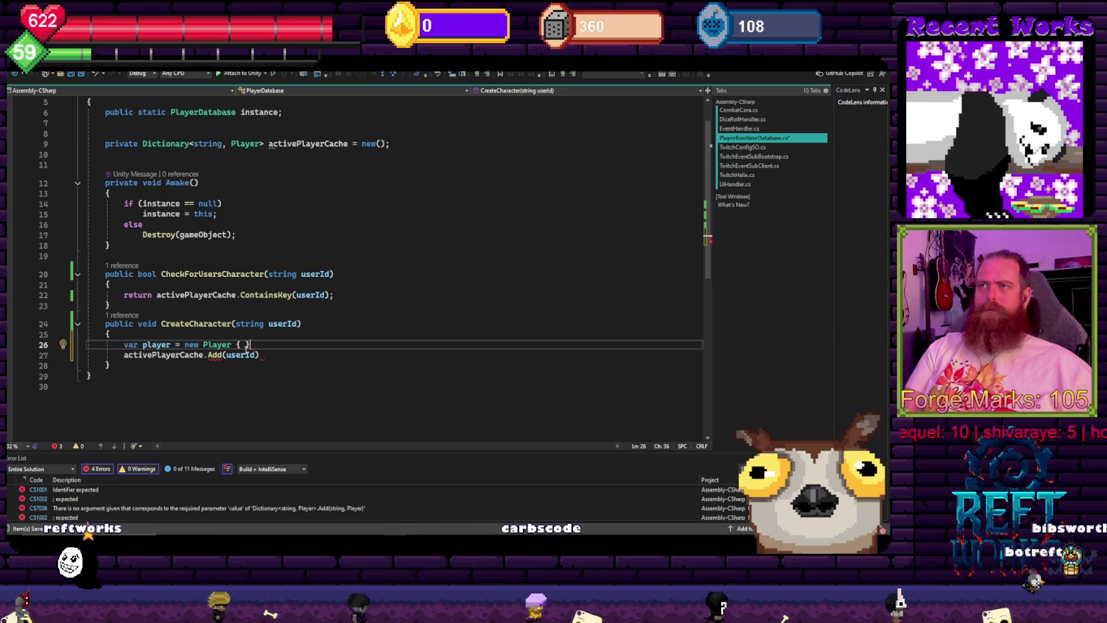
{"action": "type", "text": ";"}
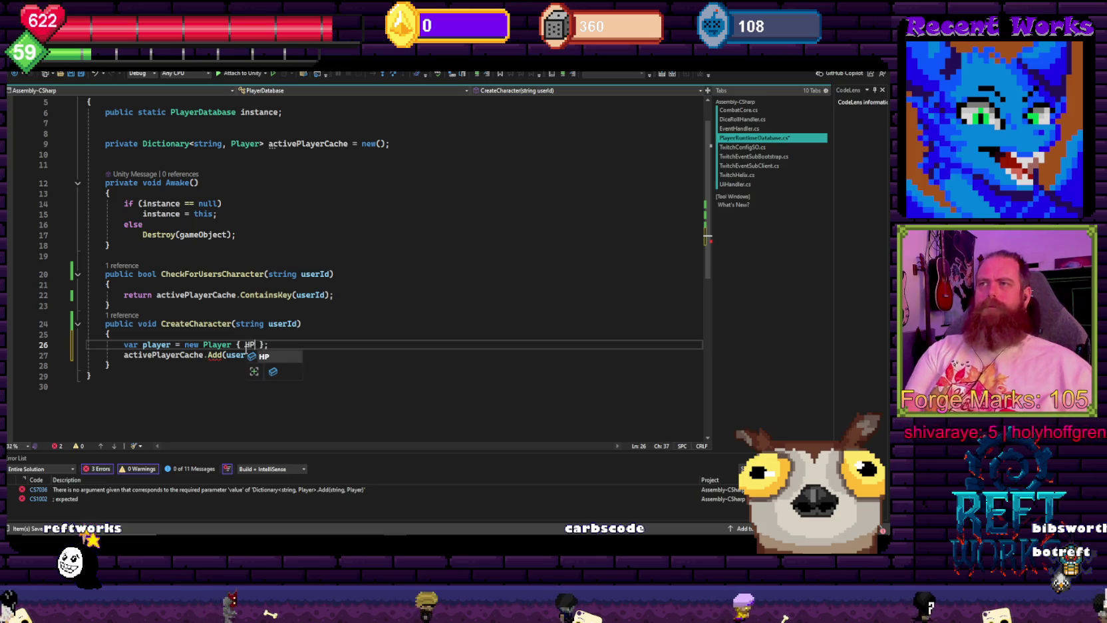
{"action": "type", "text": " ="}
{"action": "key", "text": "BackSpace"}
{"action": "key", "text": "ctrl+s"}
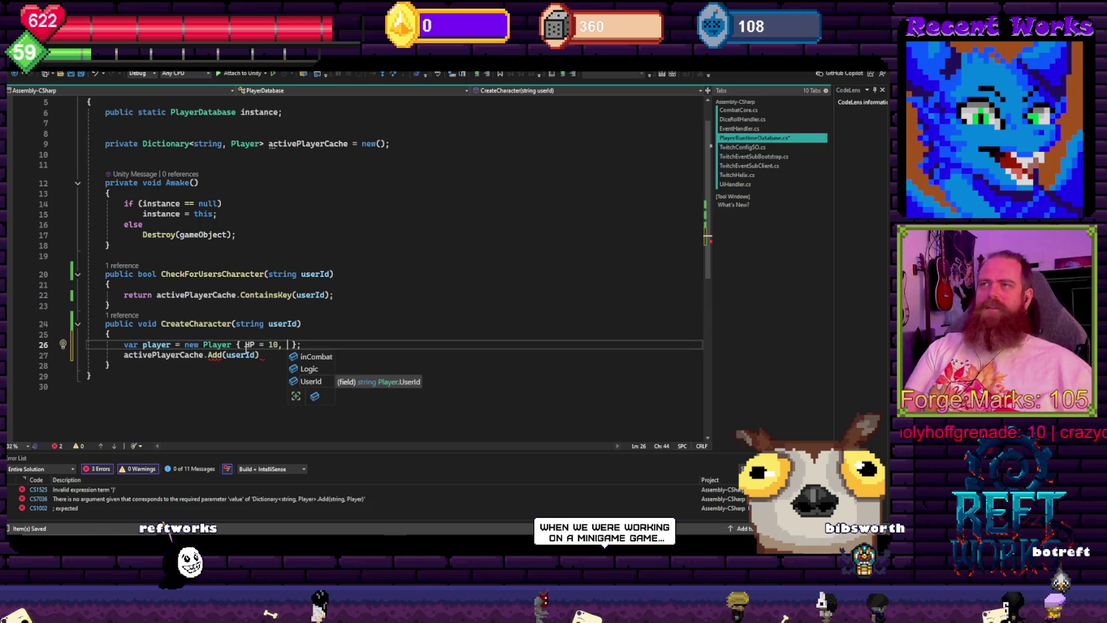
- Add false and a Login member to the Player initializer, then go to the Player class
{"action": "key", "text": "Up"}
{"action": "type", "text": "false,"}
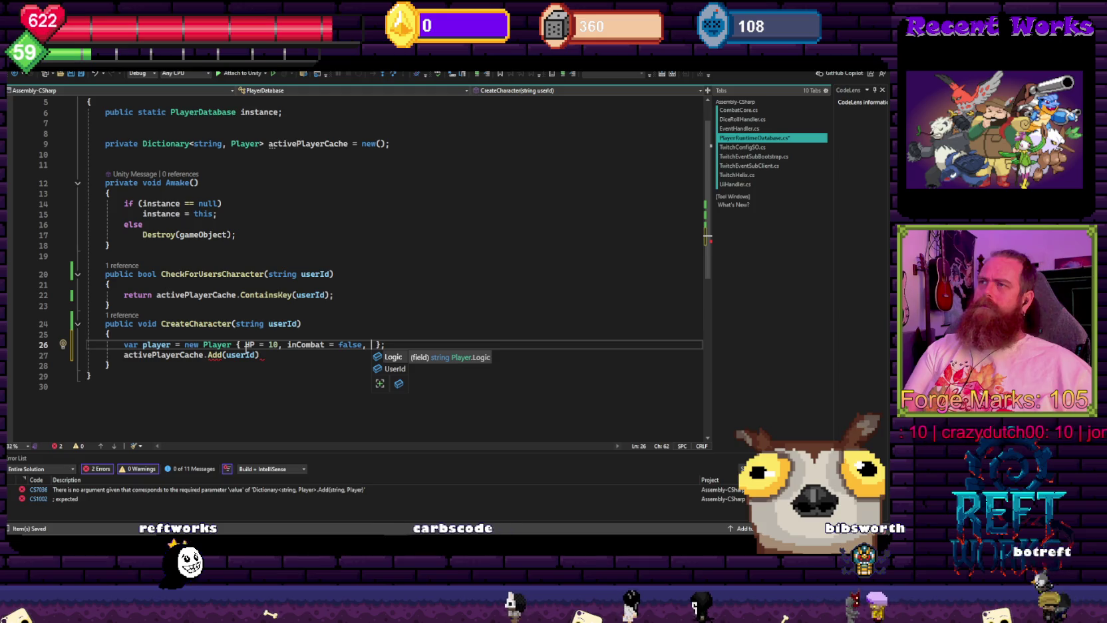
{"action": "key", "text": "Tab"}
{"action": "left_click", "coordinate": [292, 323]}
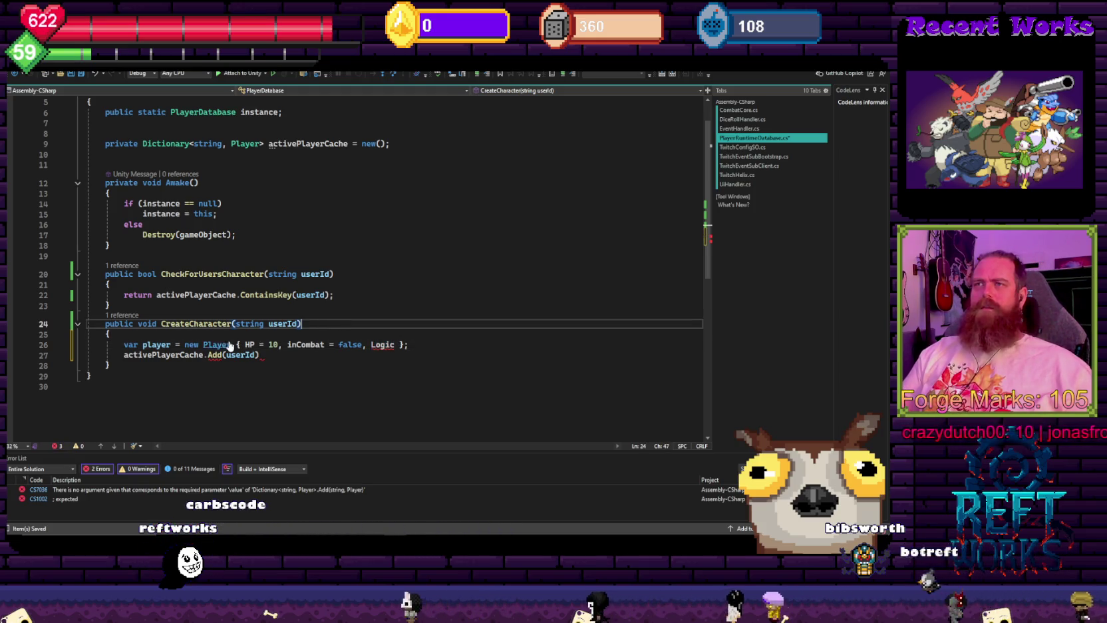
{"action": "left_click", "coordinate": [394, 345]}
{"action": "key", "text": "BackSpace"}
{"action": "type", "text": "n"}
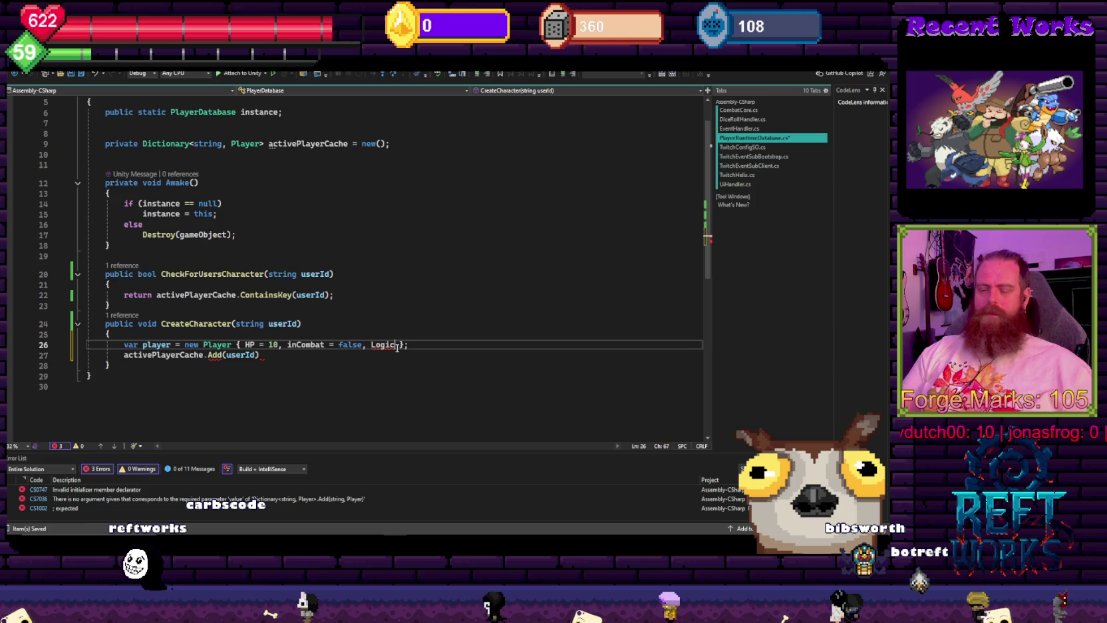
{"action": "left_click", "coordinate": [217, 344], "text": "ctrl"}
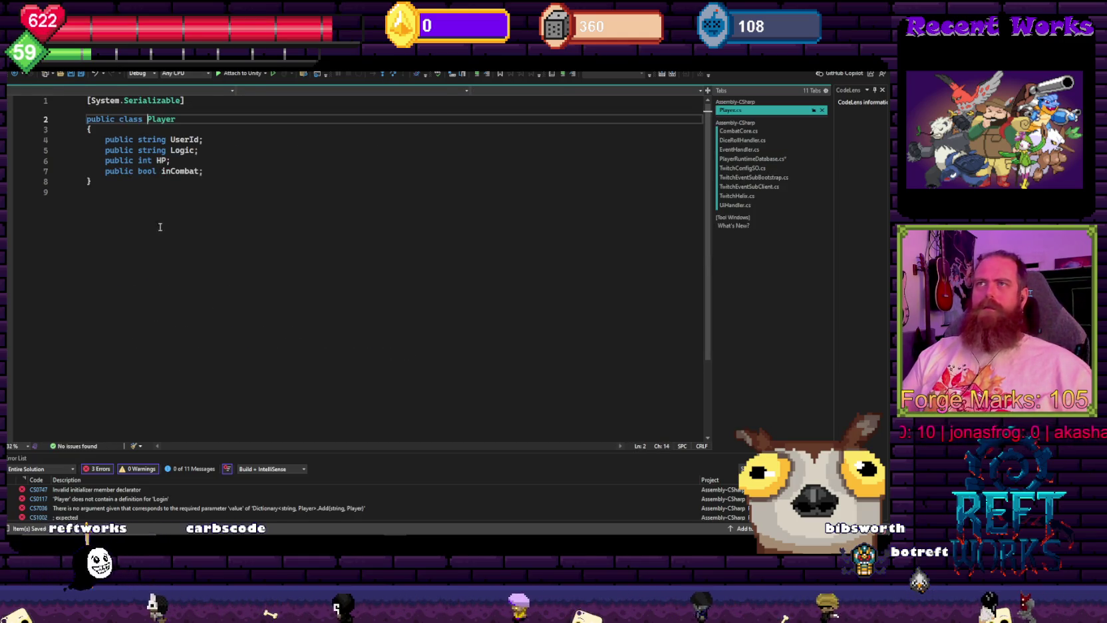
- Change the Player class's Logic field to Login and save Player.cs
{"action": "left_click", "coordinate": [195, 150]}
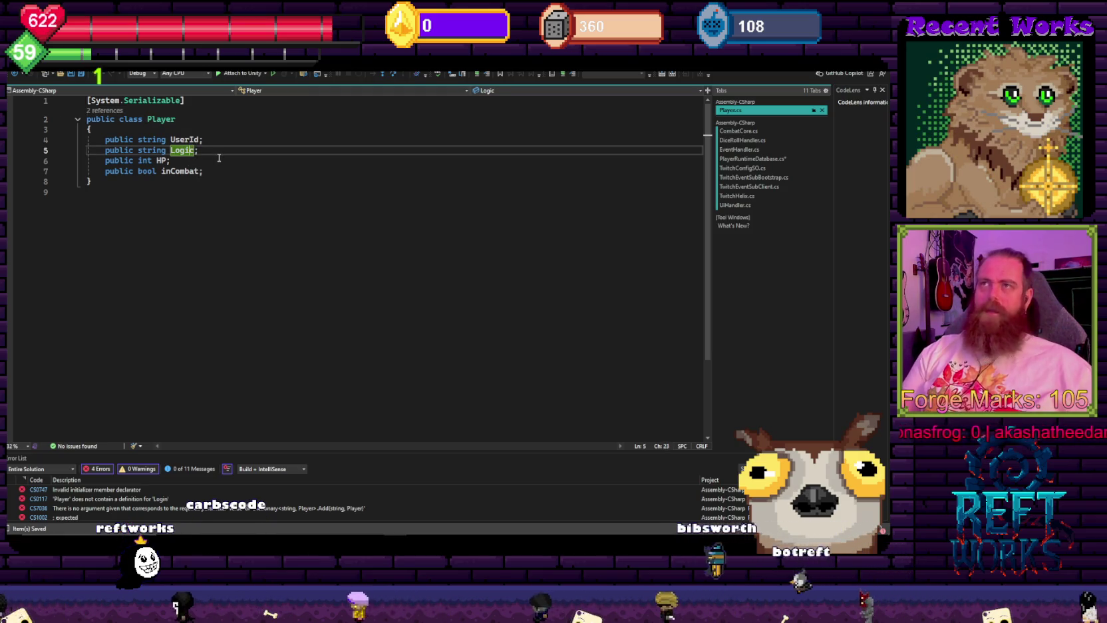
{"action": "key", "text": "BackSpace"}
{"action": "type", "text": "n"}
{"action": "key", "text": "ctrl+s"}
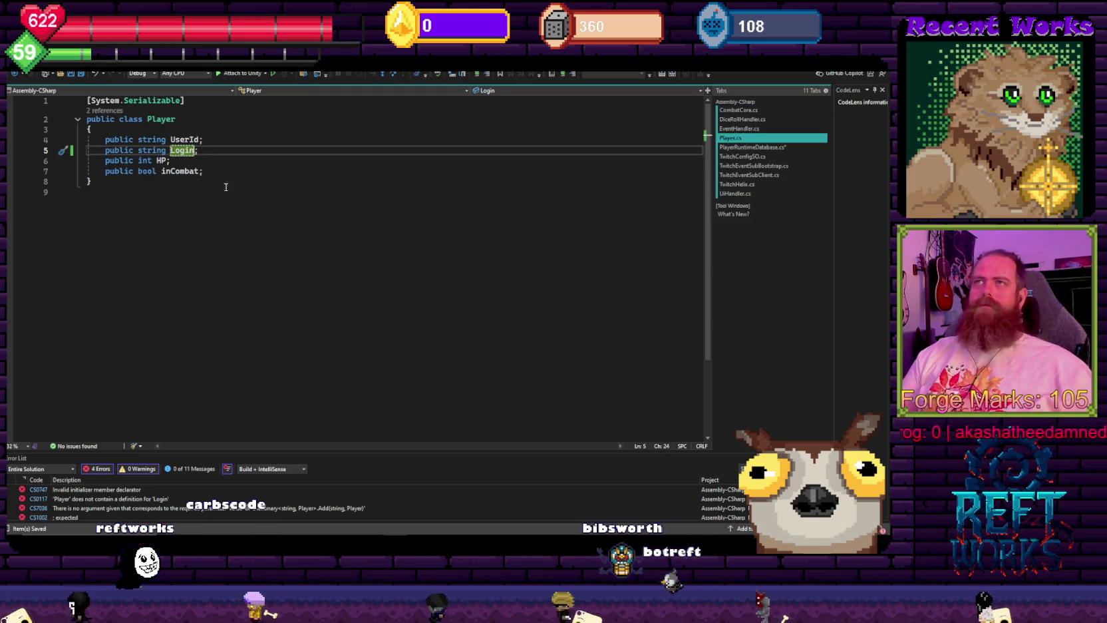
{"action": "key", "text": "ctrl+Tab"}
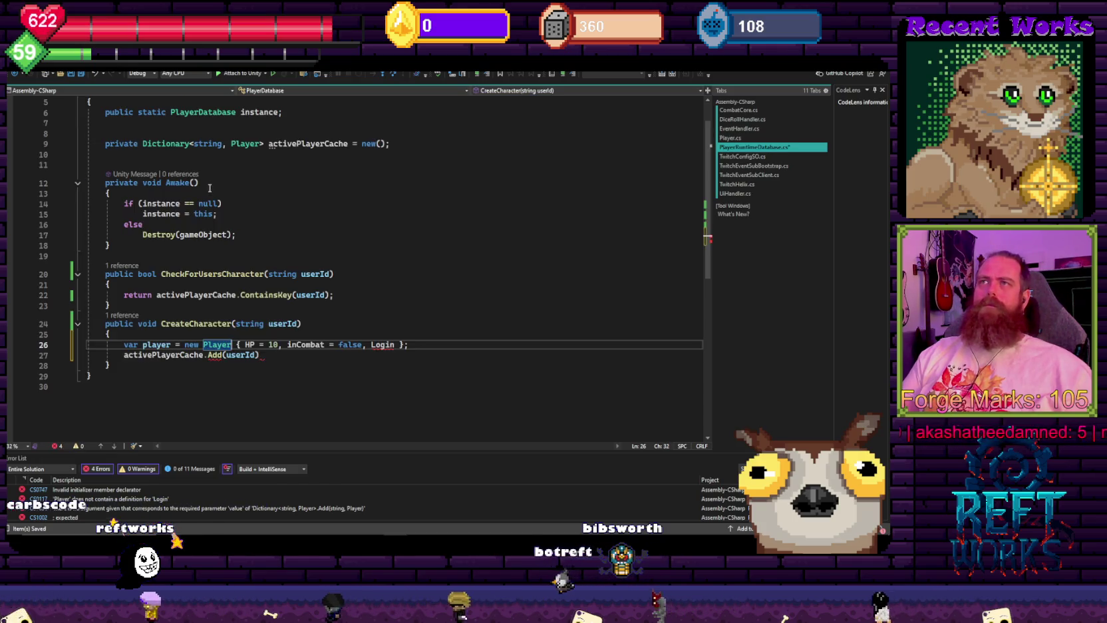
{"action": "key", "text": "ctrl+Tab"}
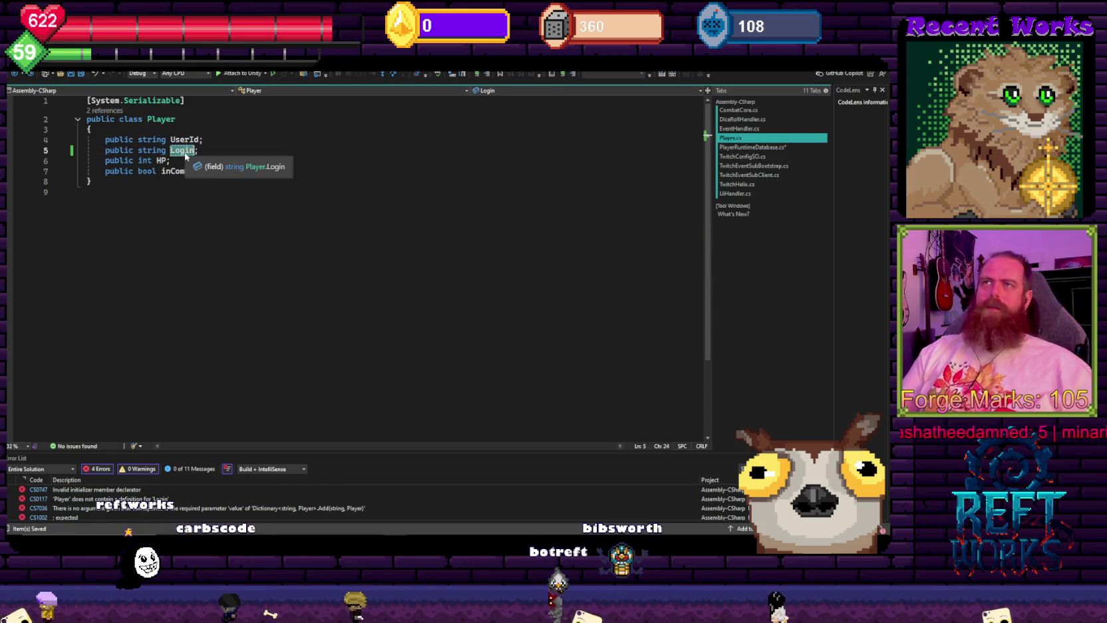
- Rename the field to DisplayName and use DisplayName instead of Login in the initializer
{"action": "left_click", "coordinate": [186, 151]}
{"action": "type", "text": "Name"}
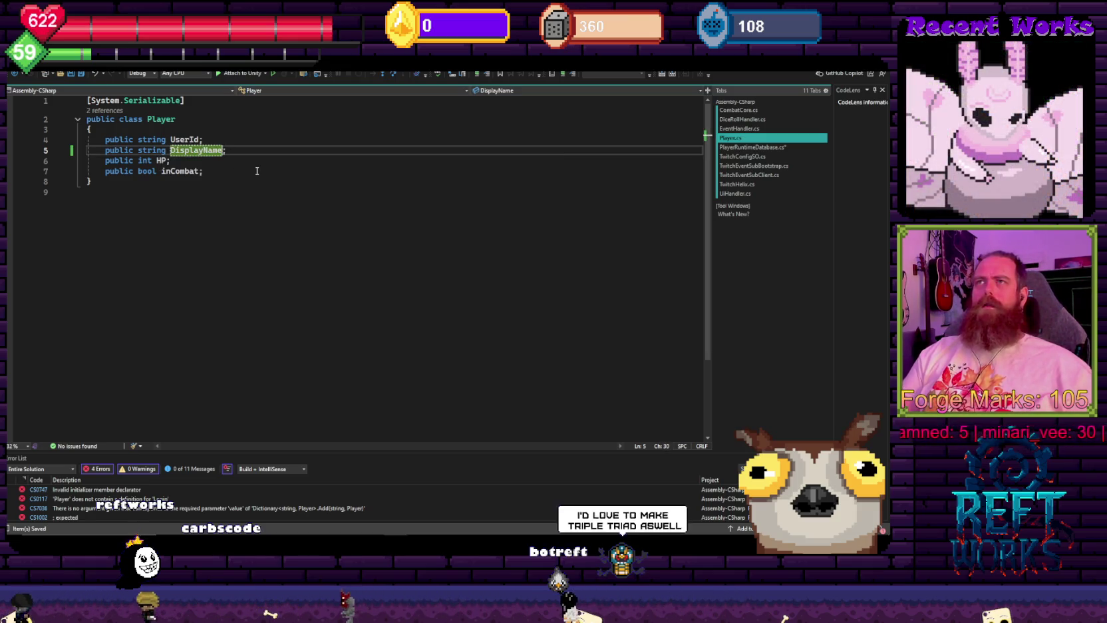
{"action": "key", "text": "ctrl+Tab"}
{"action": "double_click", "coordinate": [390, 345]}
{"action": "type", "text": "Di"}
{"action": "key", "text": "Tab"}
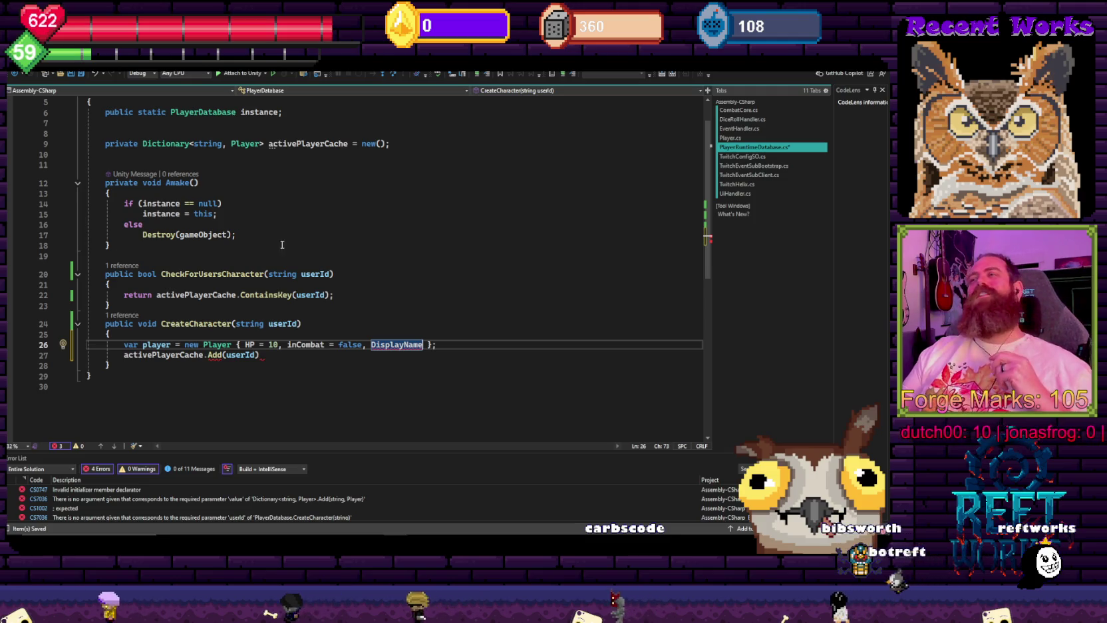
{"action": "left_click", "coordinate": [446, 246]}
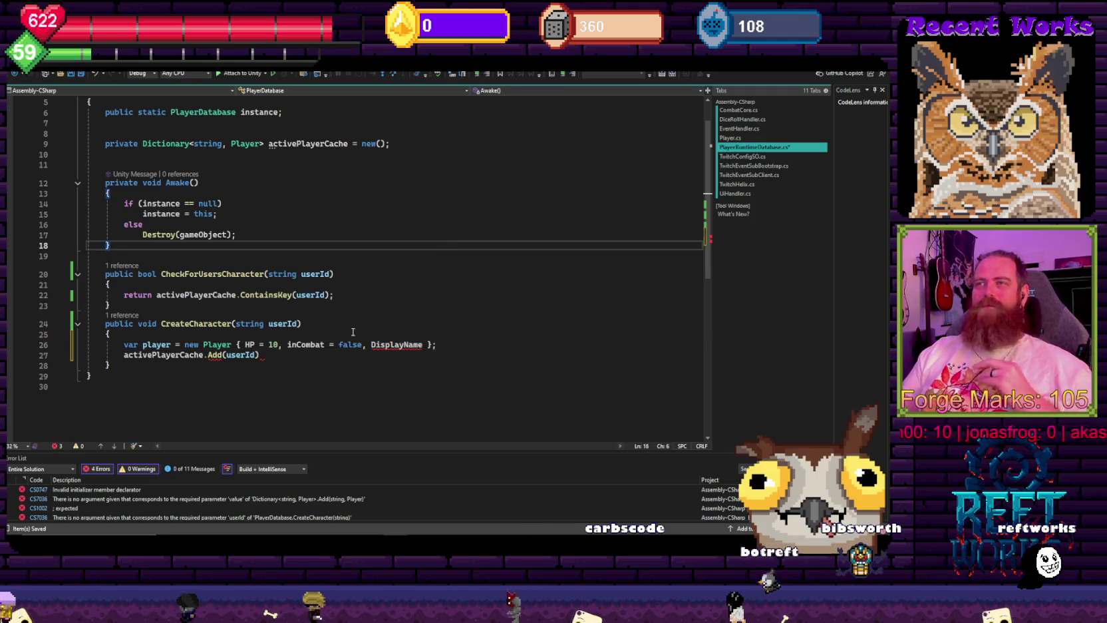
- Follow CreateCharacter's '1 reference' to the PlayerDatabase.instance.CreateCharacter call in EventHandler.cs
{"action": "left_click", "coordinate": [122, 315]}
{"action": "double_click", "coordinate": [212, 290]}
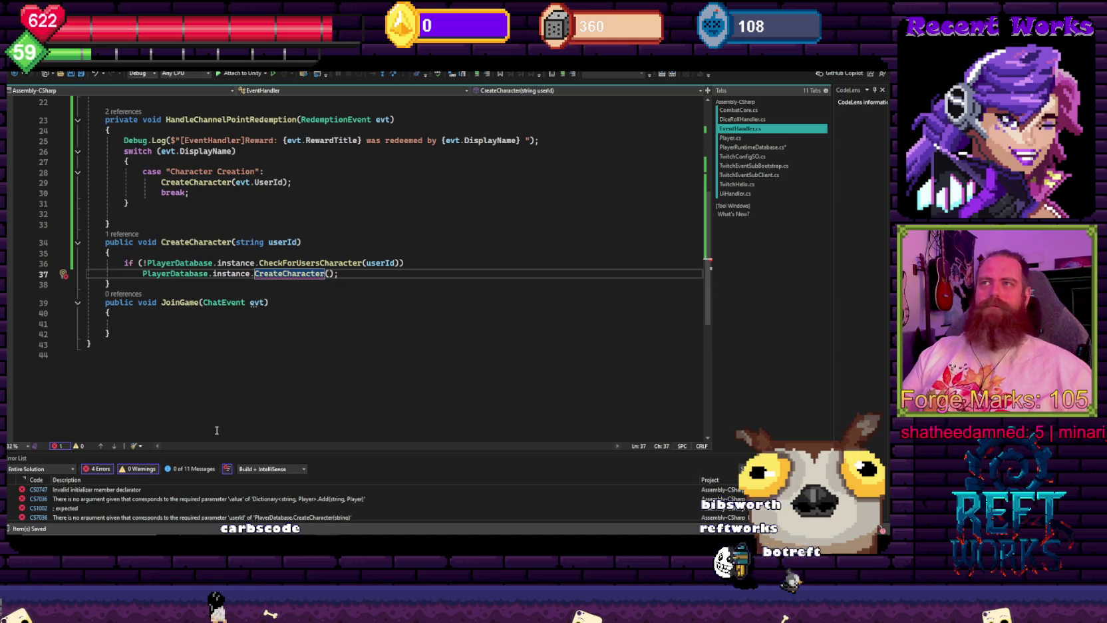
{"action": "left_click", "coordinate": [341, 264]}
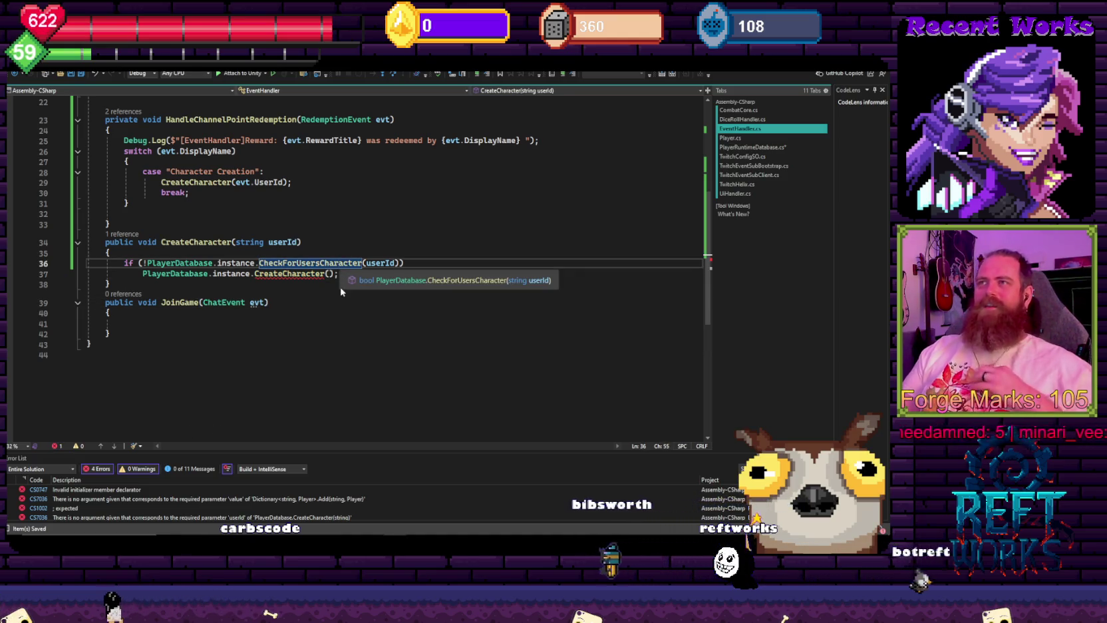
{"action": "left_click", "coordinate": [318, 302]}
{"action": "left_click", "coordinate": [333, 274]}
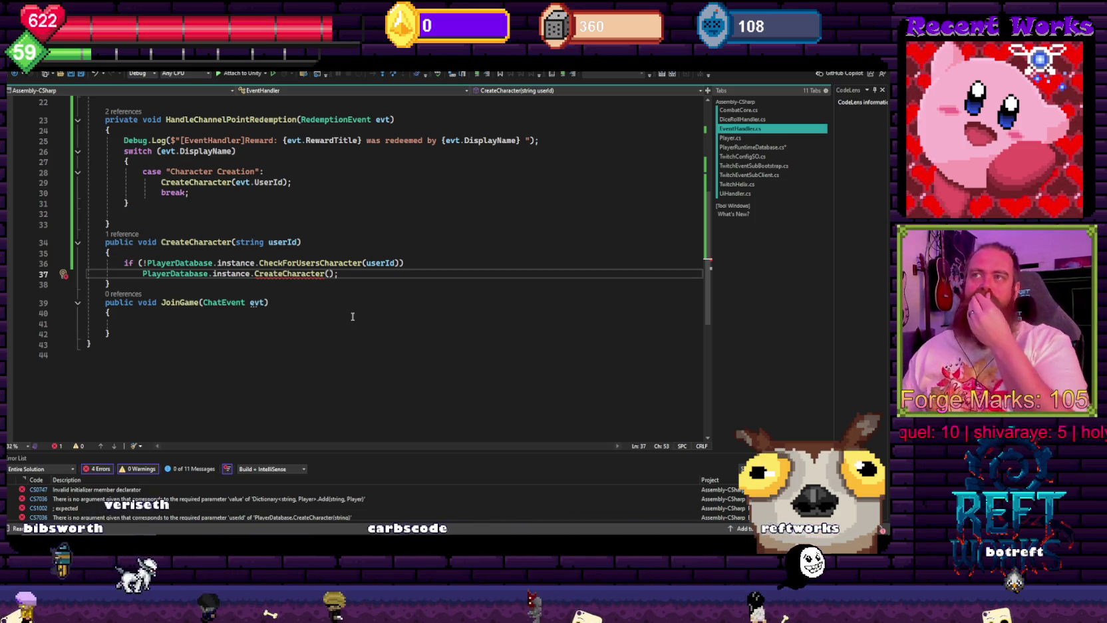
- Locate EventHandler's CreateCharacter method through its caller list
{"action": "left_click", "coordinate": [134, 237]}
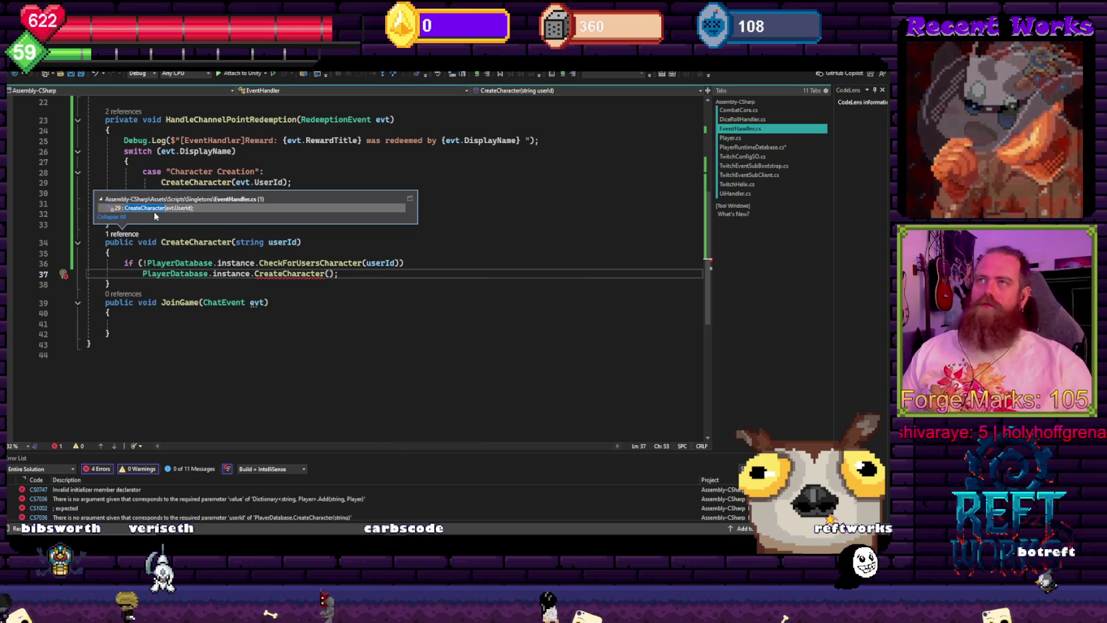
{"action": "double_click", "coordinate": [182, 218]}
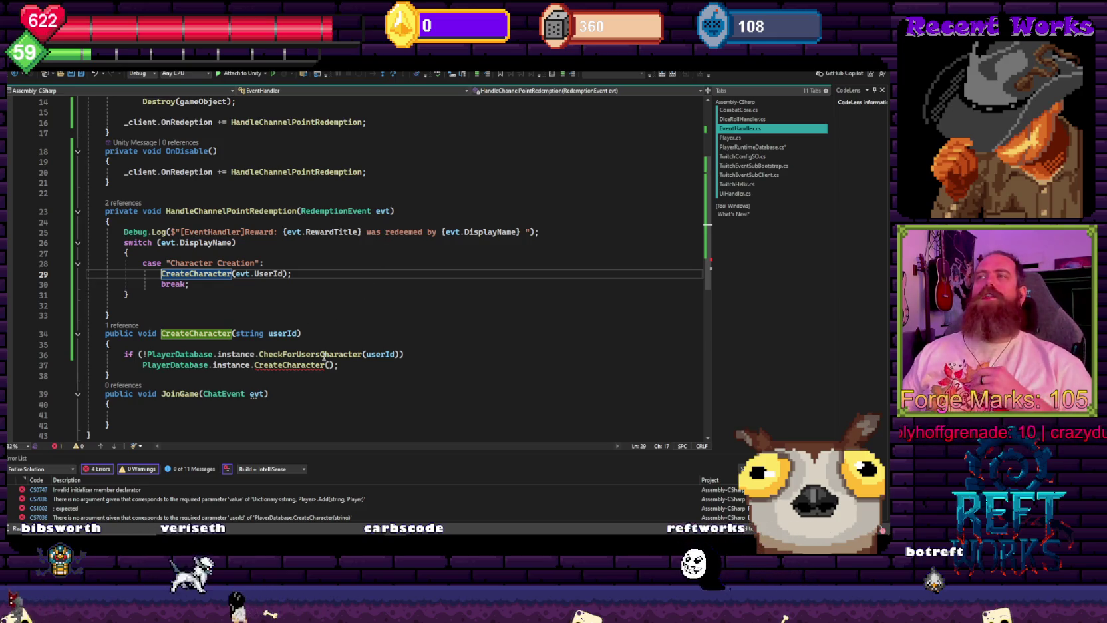
{"action": "left_click_drag", "start_coordinate": [346, 377], "coordinate": [410, 319]}
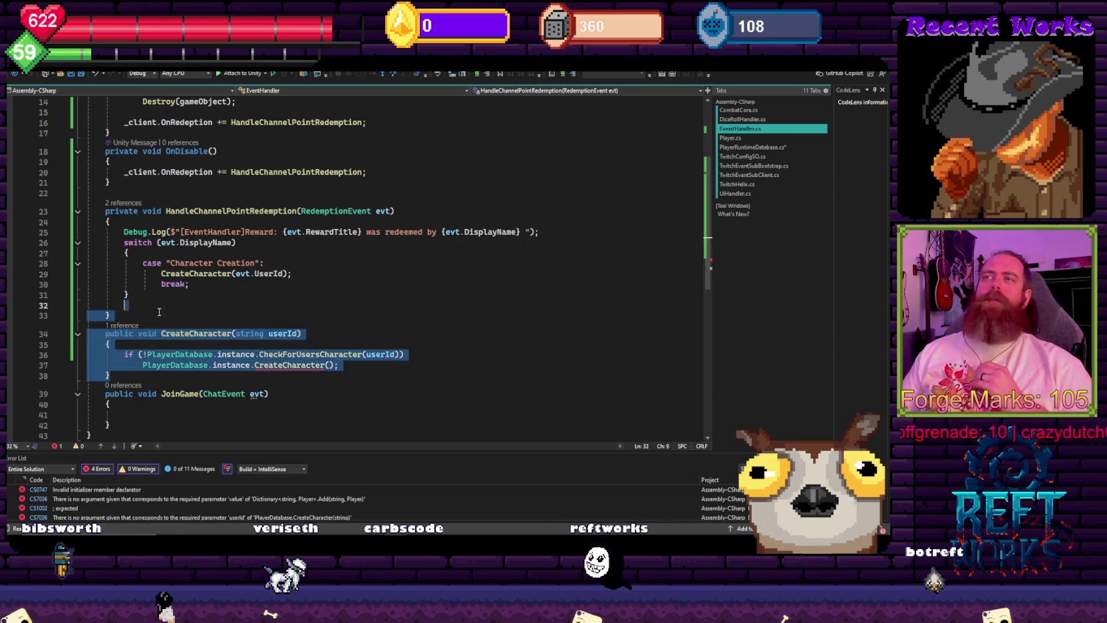
{"action": "left_click", "coordinate": [410, 319]}
{"action": "left_click", "coordinate": [422, 306]}
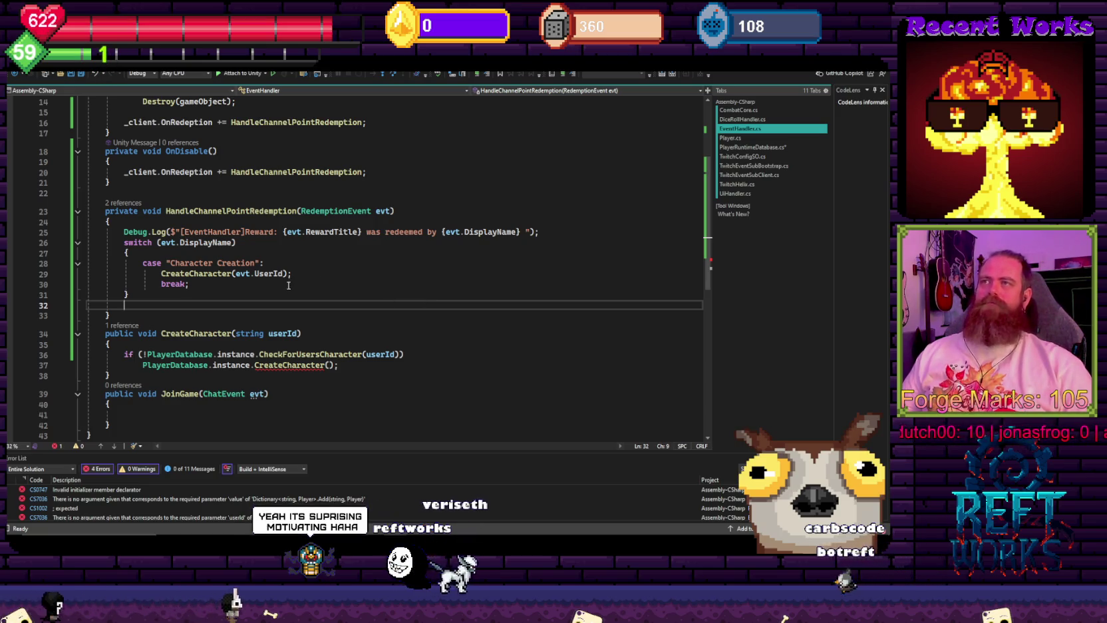
- Change EventHandler's CreateCharacter parameter to 'RedemptionEvent evt'
{"action": "double_click", "coordinate": [348, 211]}
{"action": "key", "text": "ctrl+c"}
{"action": "double_click", "coordinate": [250, 333]}
{"action": "key", "text": "ctrl+v"}
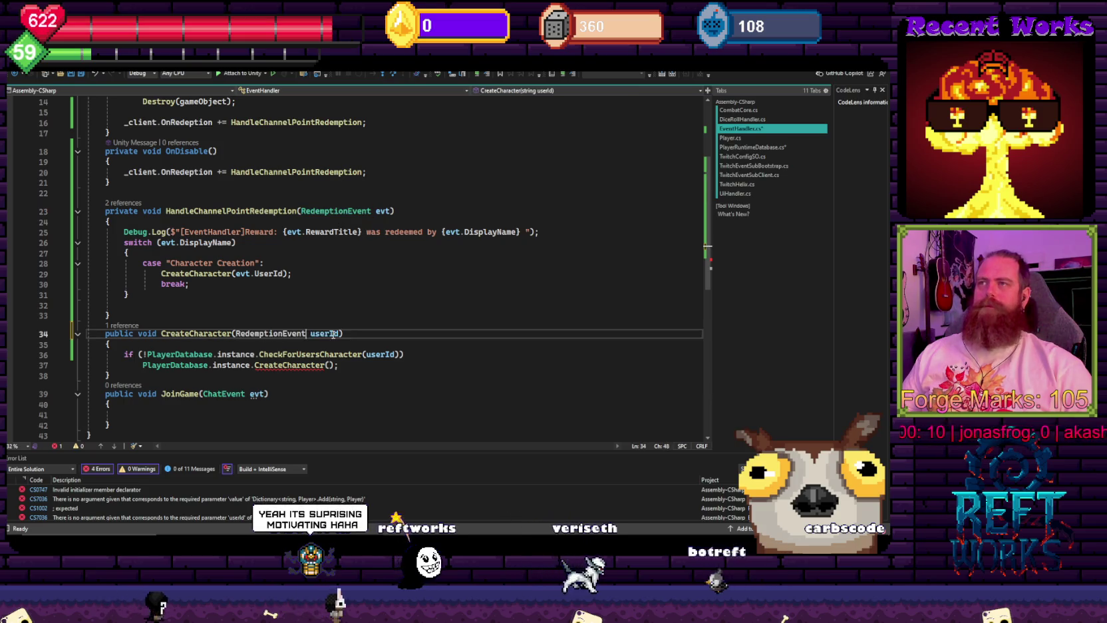
{"action": "double_click", "coordinate": [319, 333]}
{"action": "type", "text": "evt"}
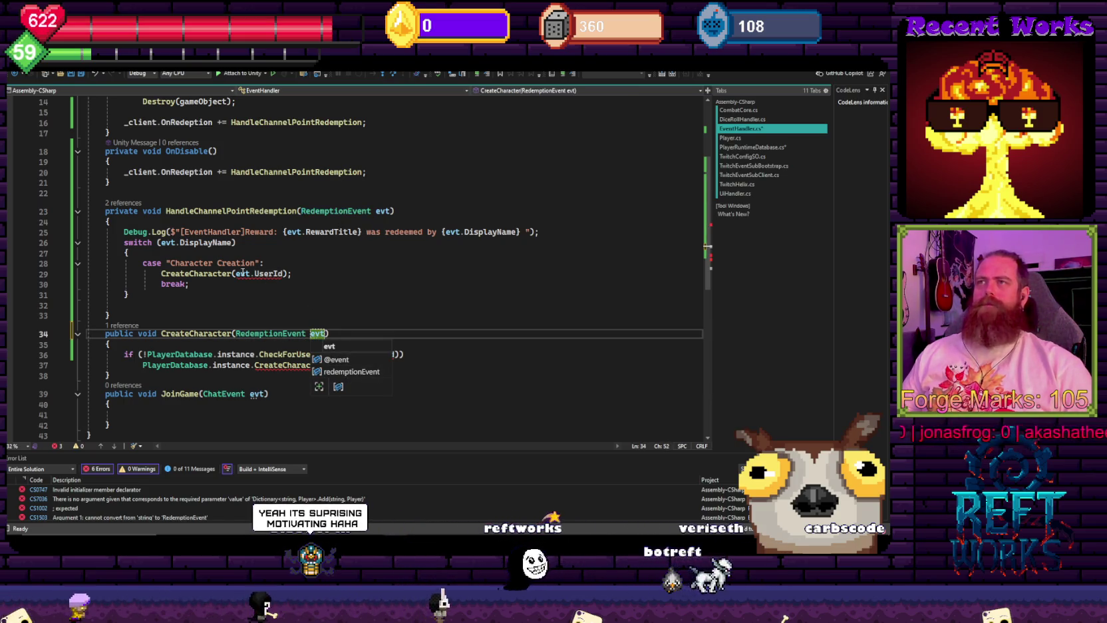
- Pass evt instead of evt.UserId in the CreateCharacter call
{"action": "left_click", "coordinate": [382, 211]}
{"action": "double_click", "coordinate": [269, 274]}
{"action": "key", "text": "BackSpace"}
{"action": "key", "text": "BackSpace"}
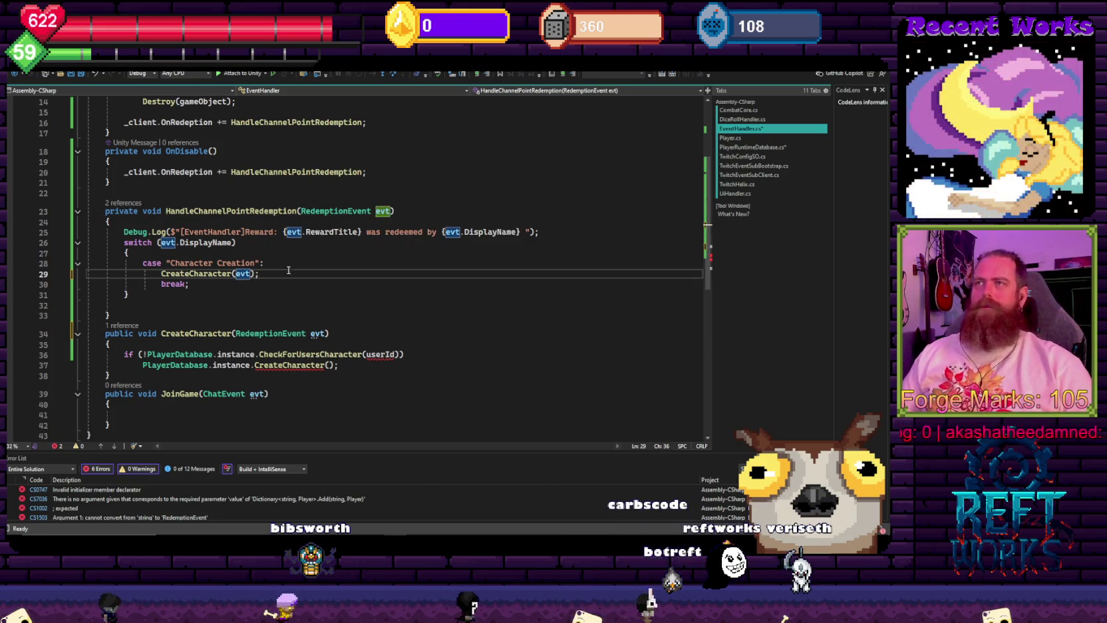
- Use evt.UserId in the CheckForUsersCharacter check
{"action": "double_click", "coordinate": [318, 334]}
{"action": "left_click", "coordinate": [385, 354]}
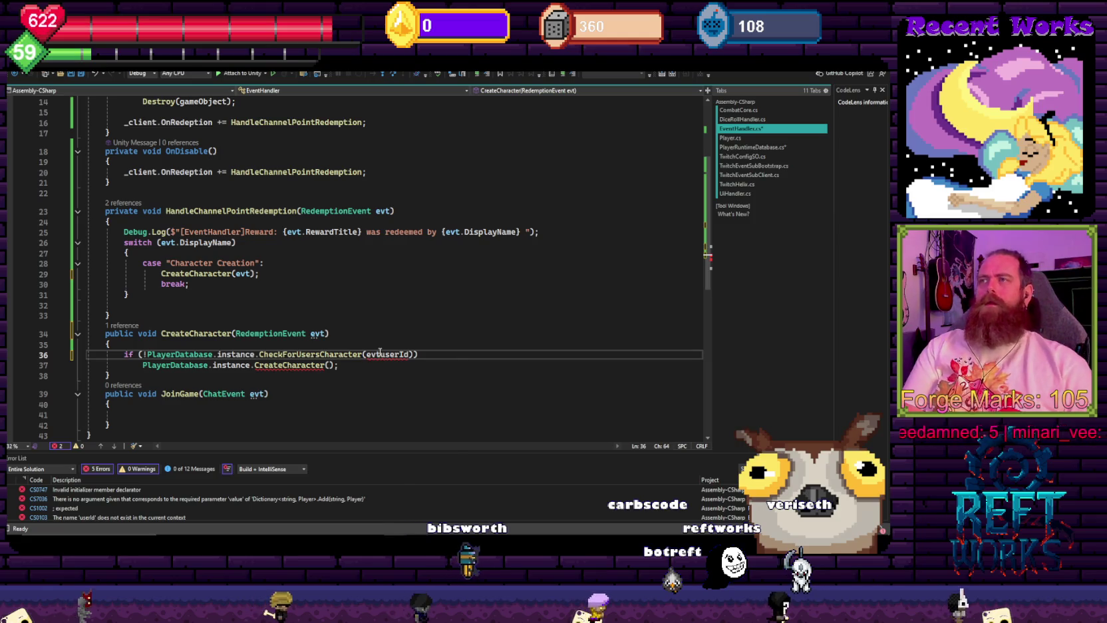
{"action": "type", "text": "."}
{"action": "left_click", "coordinate": [360, 292]}
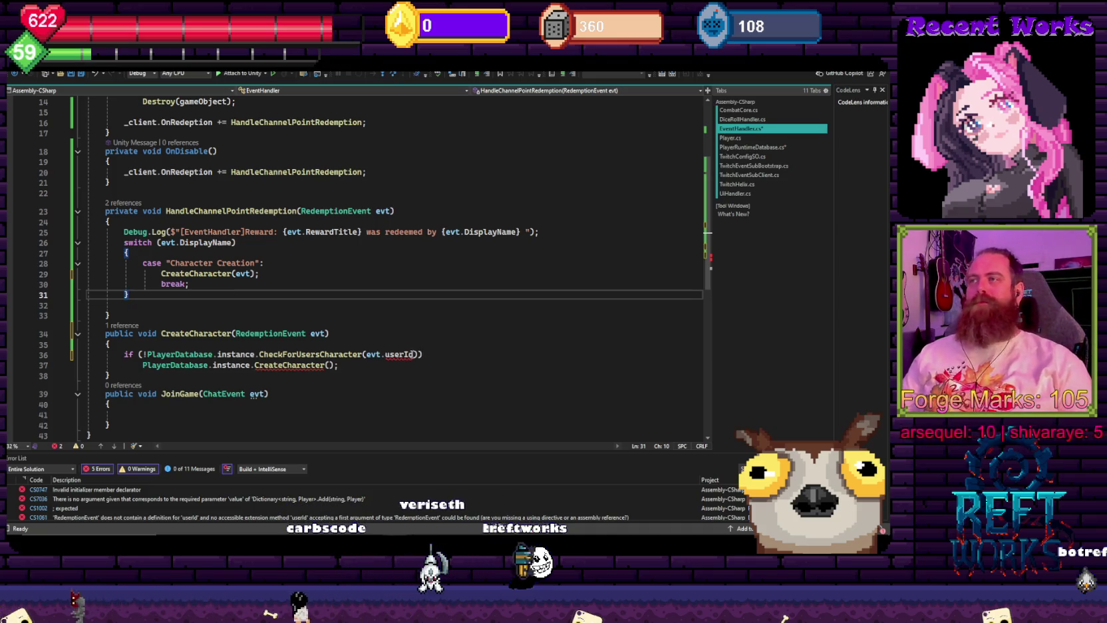
{"action": "left_click", "coordinate": [400, 350]}
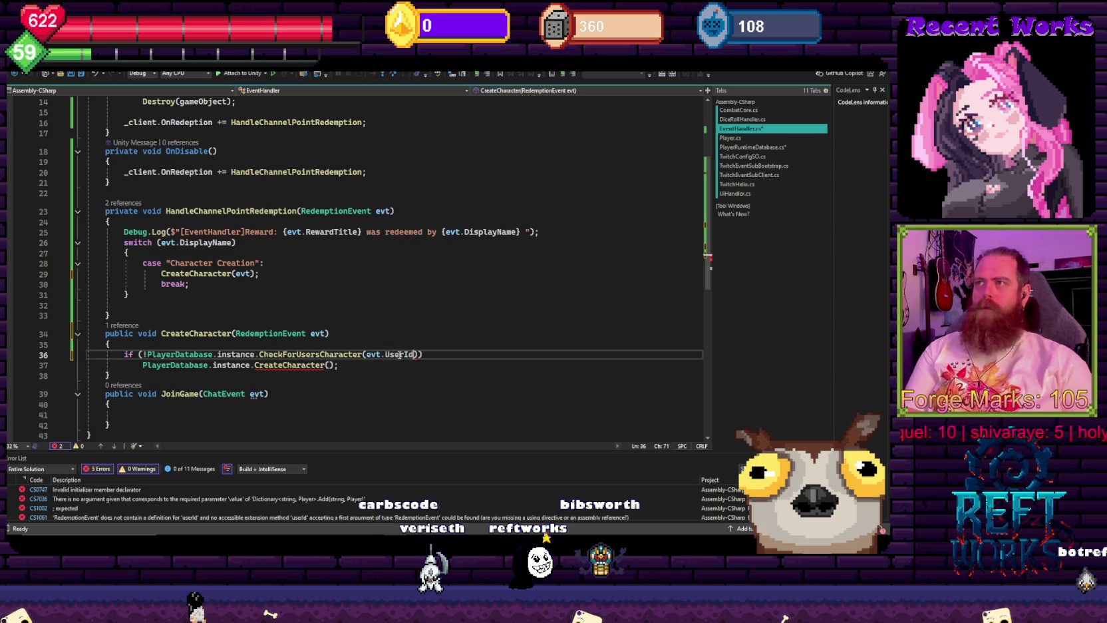
{"action": "key", "text": "Up"}
{"action": "key", "text": "Up"}
{"action": "key", "text": "Up"}
- Pass evt to PlayerDatabase.instance.CreateCharacter and open its definition
{"action": "key", "text": "Down"}
{"action": "key", "text": "Down"}
{"action": "key", "text": "Down"}
{"action": "key", "text": "Left"}
{"action": "key", "text": "Left"}
{"action": "type", "text": "evt"}
{"action": "key", "text": "Down"}
{"action": "key", "text": "Down"}
{"action": "left_click", "coordinate": [297, 366], "text": "ctrl"}
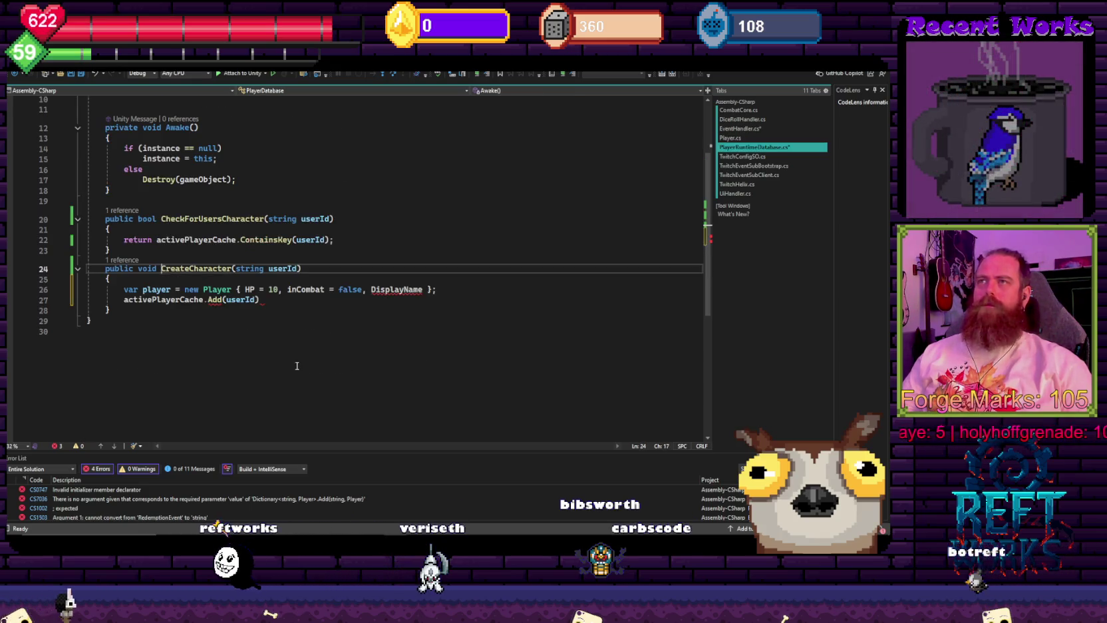
- Change PlayerDatabase's CreateCharacter parameter to 'RedemptionEvent evt'
{"action": "double_click", "coordinate": [255, 269]}
{"action": "type", "text": "red"}
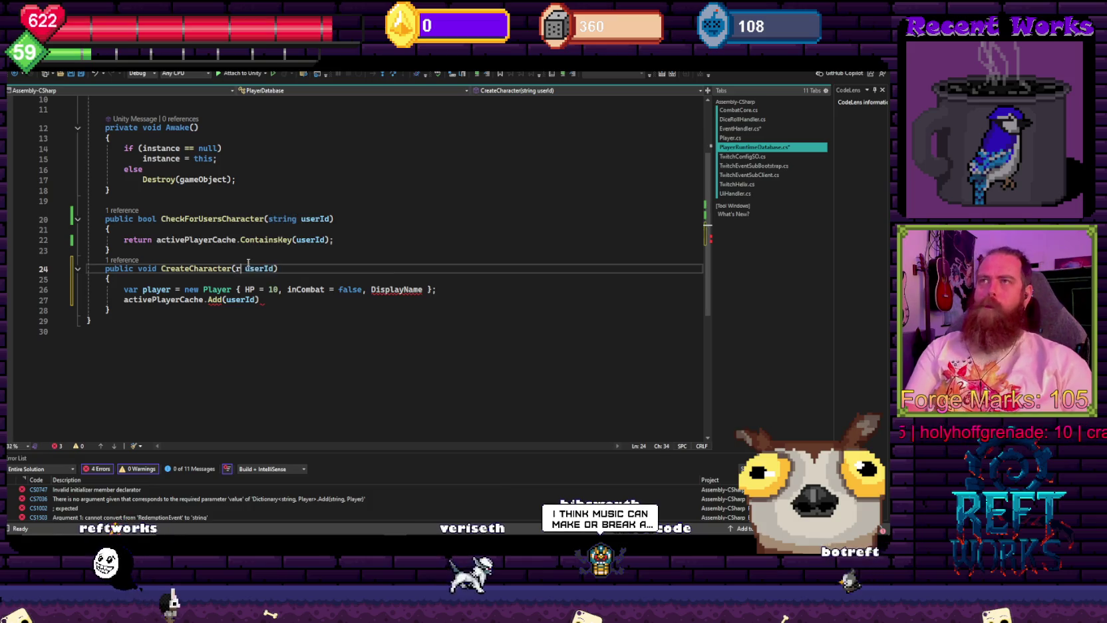
{"action": "key", "text": "Tab"}
{"action": "double_click", "coordinate": [335, 268]}
{"action": "type", "text": "evt"}
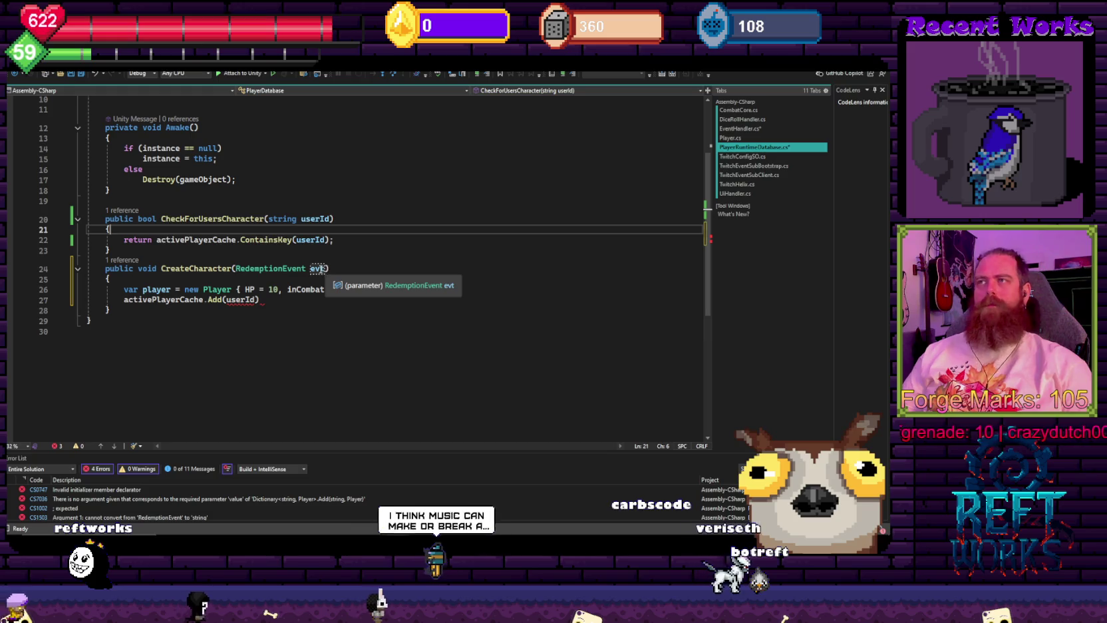
- Set DisplayName = evt.DisplayName and UserId = evt.UserId in the Player initializer
{"action": "mouse_move", "coordinate": [376, 292]}
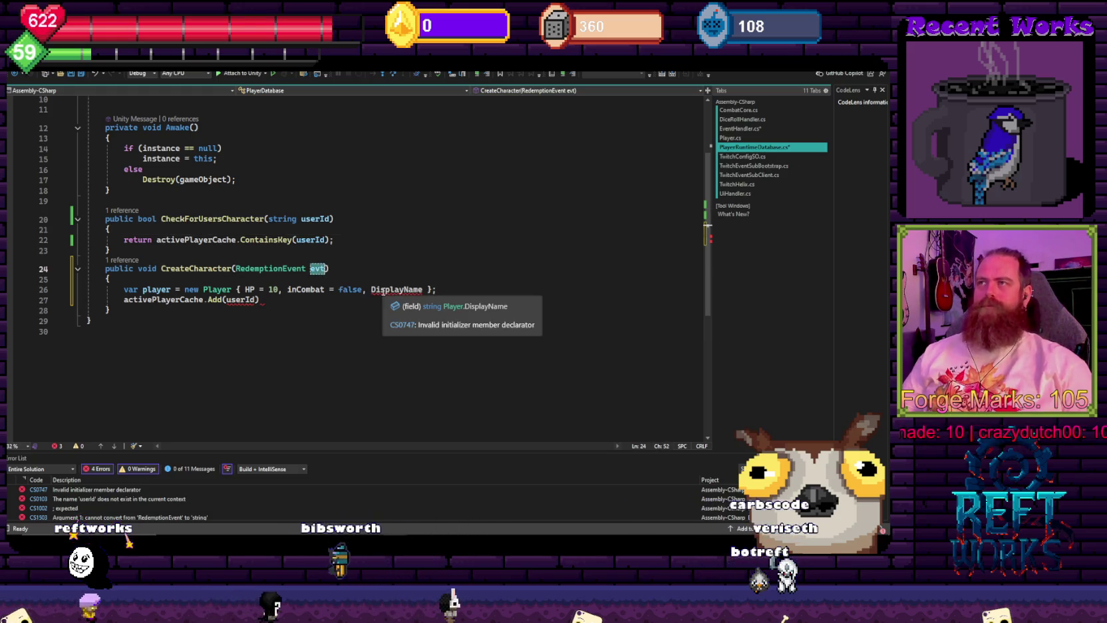
{"action": "left_click", "coordinate": [422, 290]}
{"action": "type", "text": "= t"}
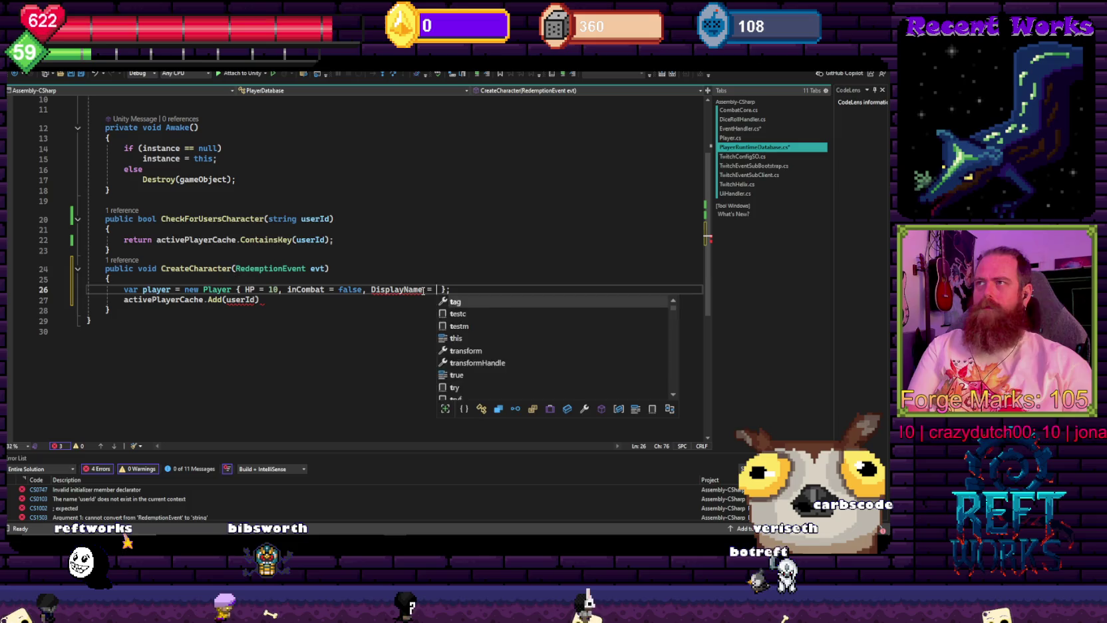
{"action": "key", "text": "Escape"}
{"action": "key", "text": "ctrl+space"}
{"action": "key", "text": "Escape"}
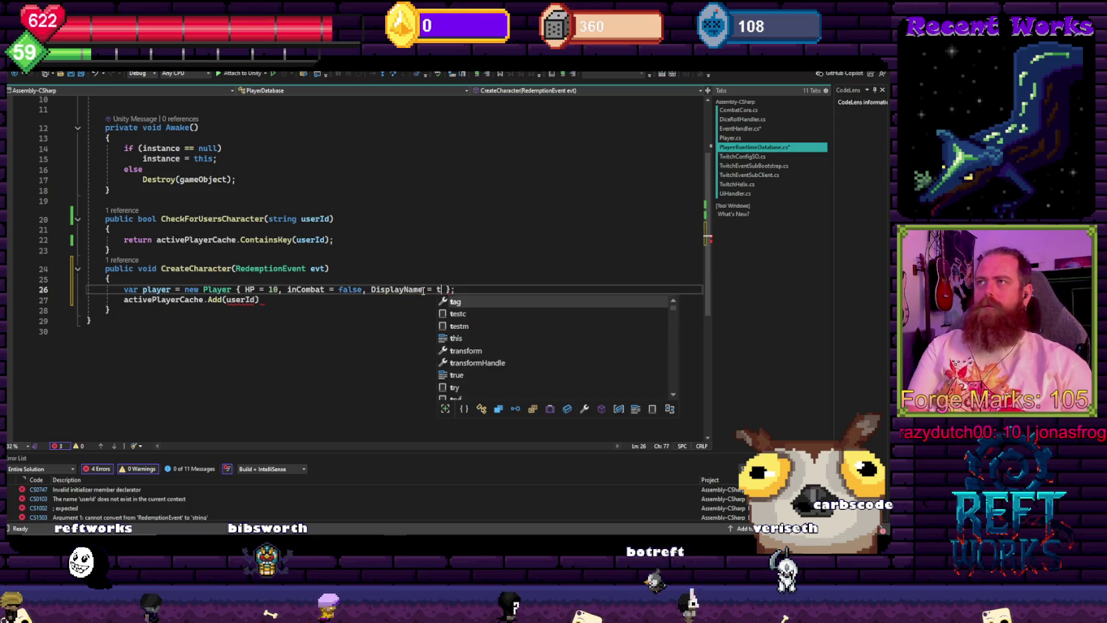
{"action": "key", "text": "BackSpace"}
{"action": "type", "text": "evt."}
{"action": "key", "text": "Tab"}
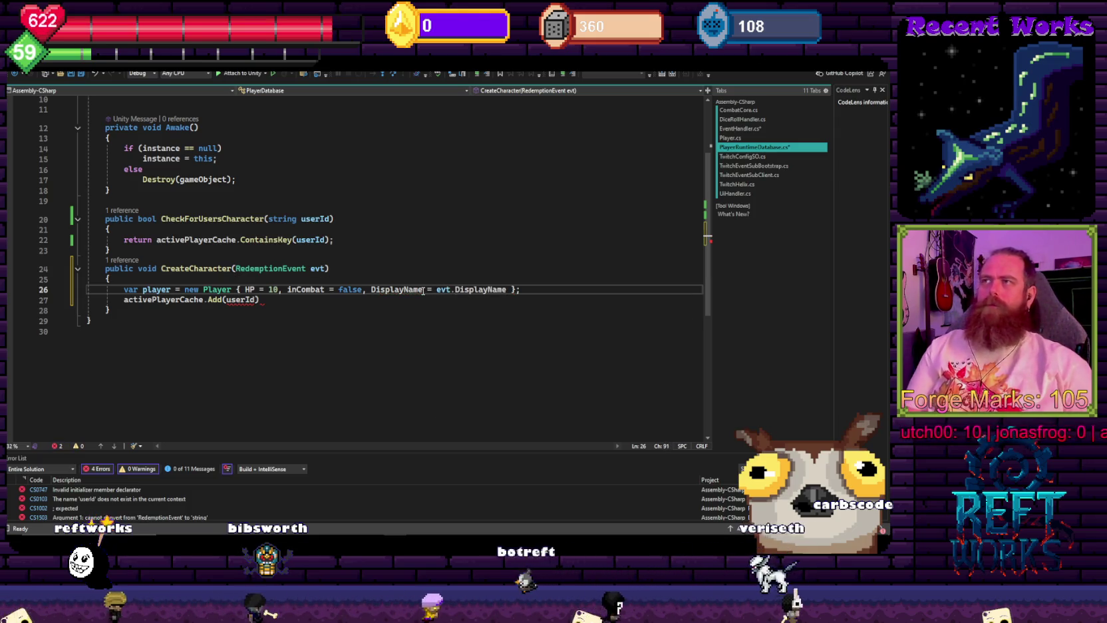
{"action": "type", "text": ","}
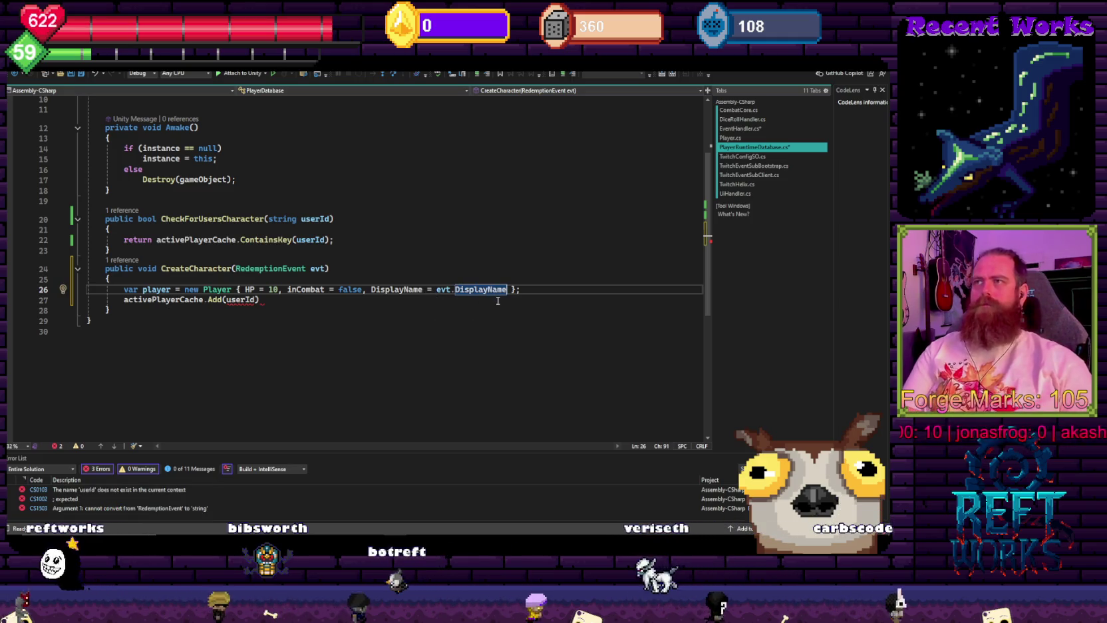
{"action": "type", "text": " UserId"}
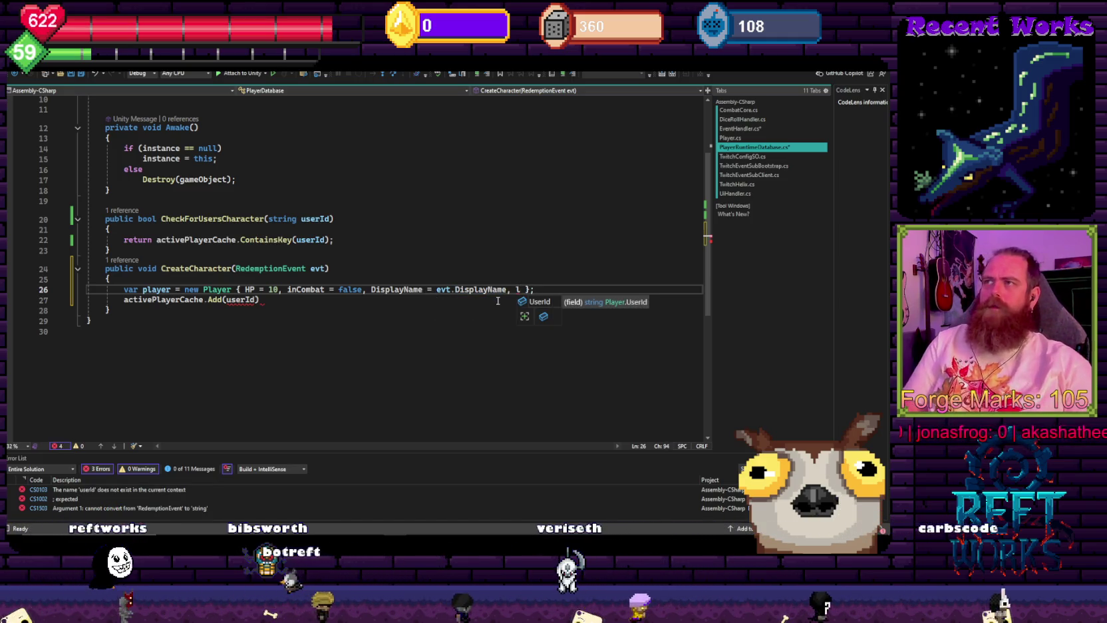
{"action": "type", "text": " = EventType.u"}
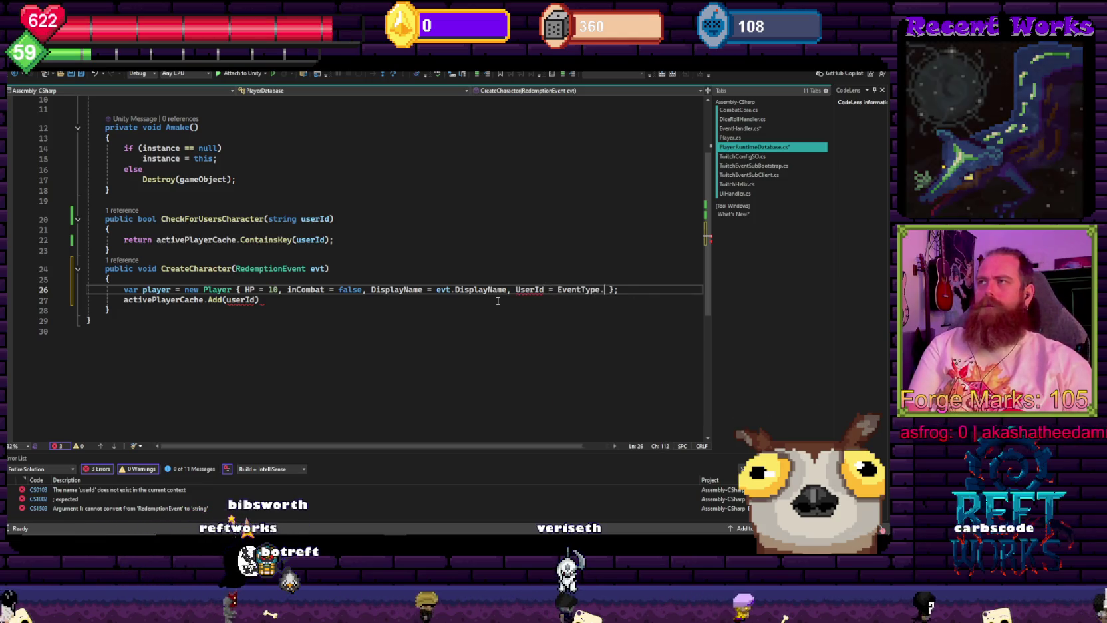
{"action": "key", "text": "BackSpace"}
{"action": "key", "text": "BackSpace"}
{"action": "key", "text": "BackSpace"}
{"action": "key", "text": "BackSpace"}
{"action": "key", "text": "BackSpace"}
{"action": "key", "text": "BackSpace"}
{"action": "type", "text": "evt.UserId"}
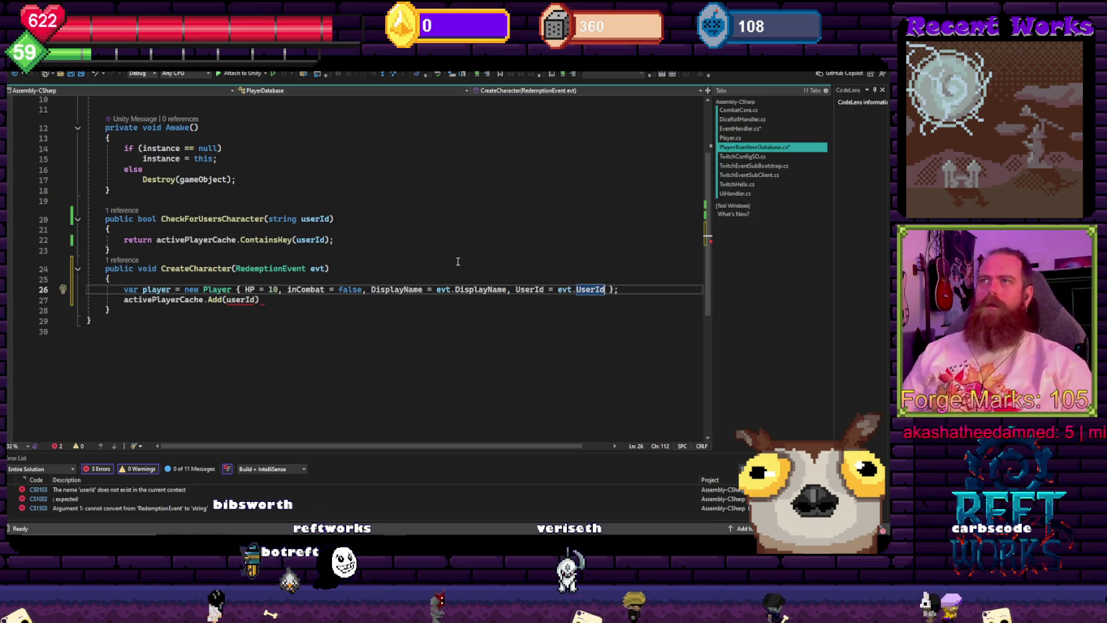
- Rewrite the Add call as activePlayerCache.Add(evt.UserId, player);
{"action": "double_click", "coordinate": [151, 289]}
{"action": "key", "text": "ctrl+c"}
{"action": "double_click", "coordinate": [240, 299]}
{"action": "key", "text": "ctrl+v"}
{"action": "left_click", "coordinate": [399, 224]}
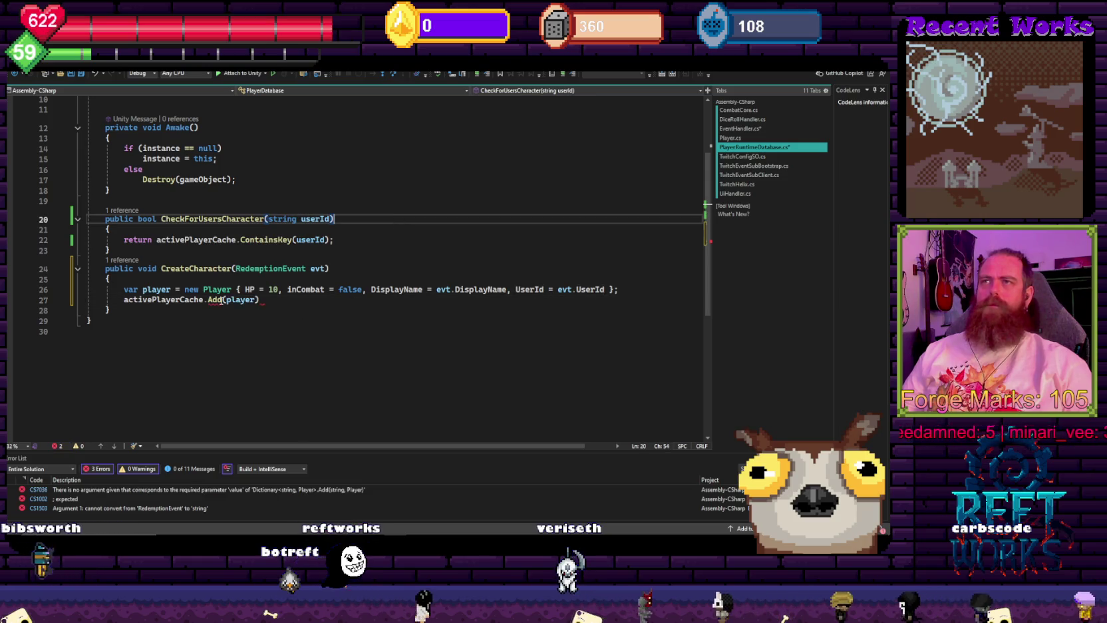
{"action": "key", "text": "ctrl+z"}
{"action": "left_click", "coordinate": [252, 311]}
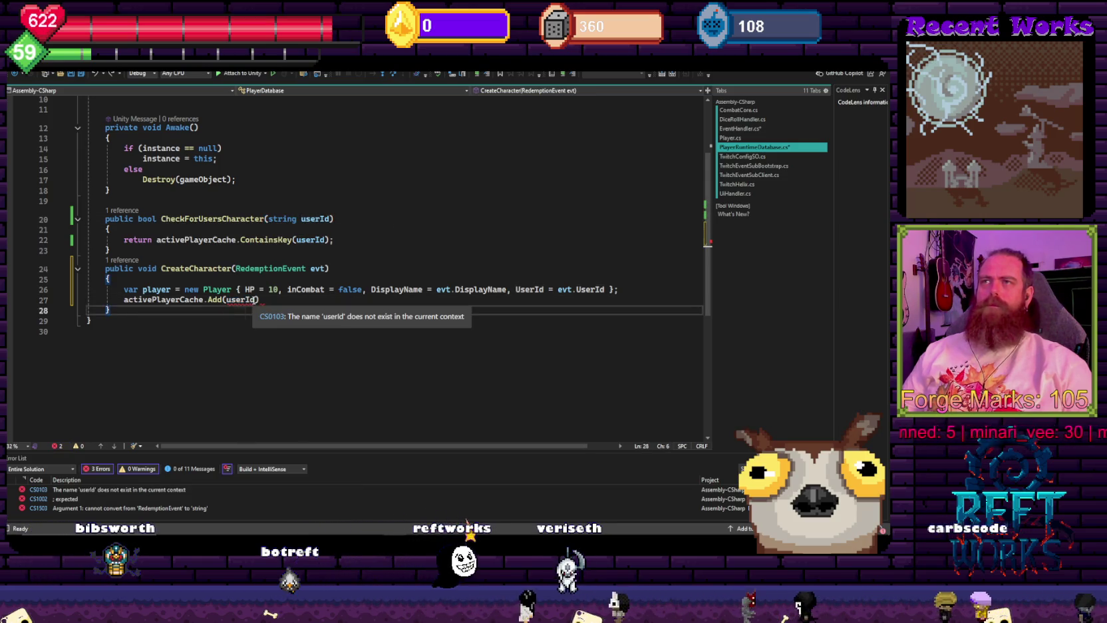
{"action": "double_click", "coordinate": [250, 300]}
{"action": "type", "text": "evt.UserId, "}
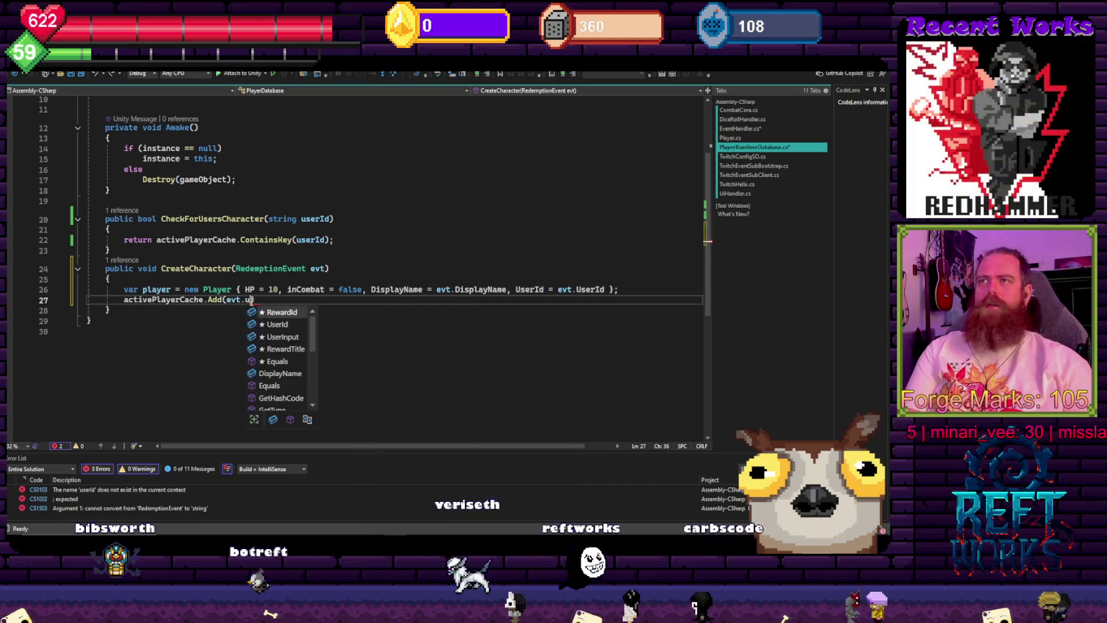
{"action": "type", "text": "plaer"}
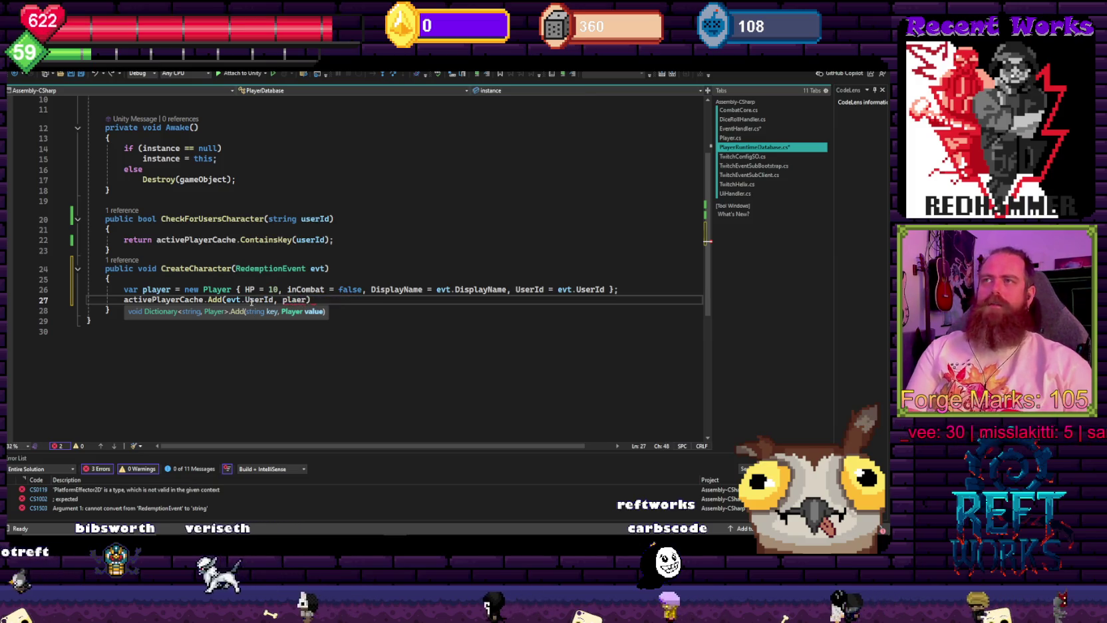
{"action": "type", "text": "yer"}
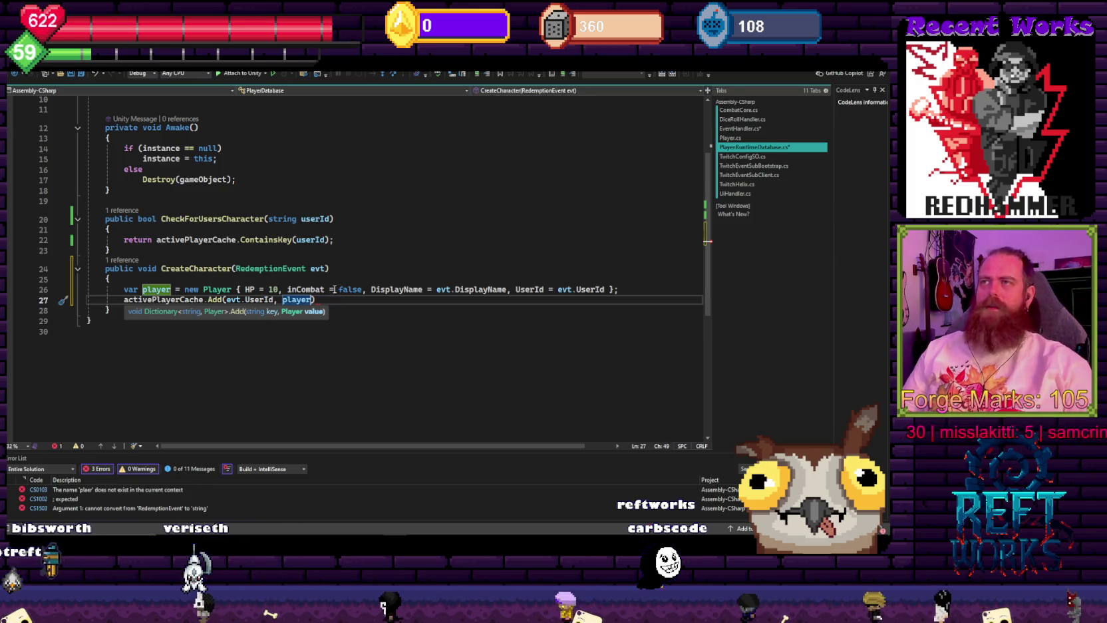
{"action": "type", "text": ");"}
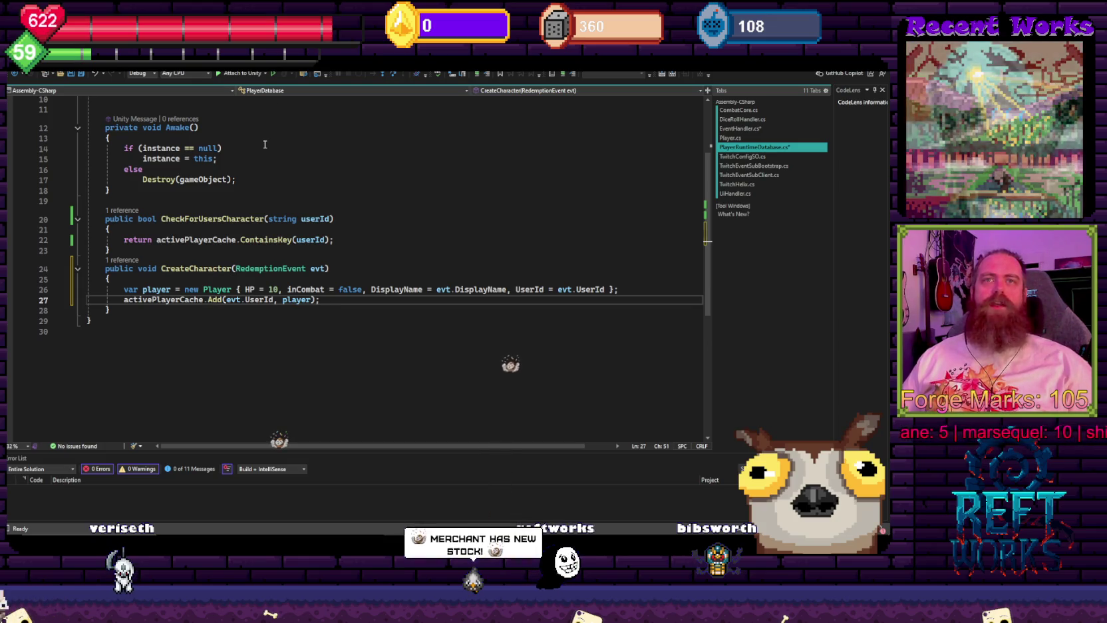
{"action": "left_click", "coordinate": [292, 139]}
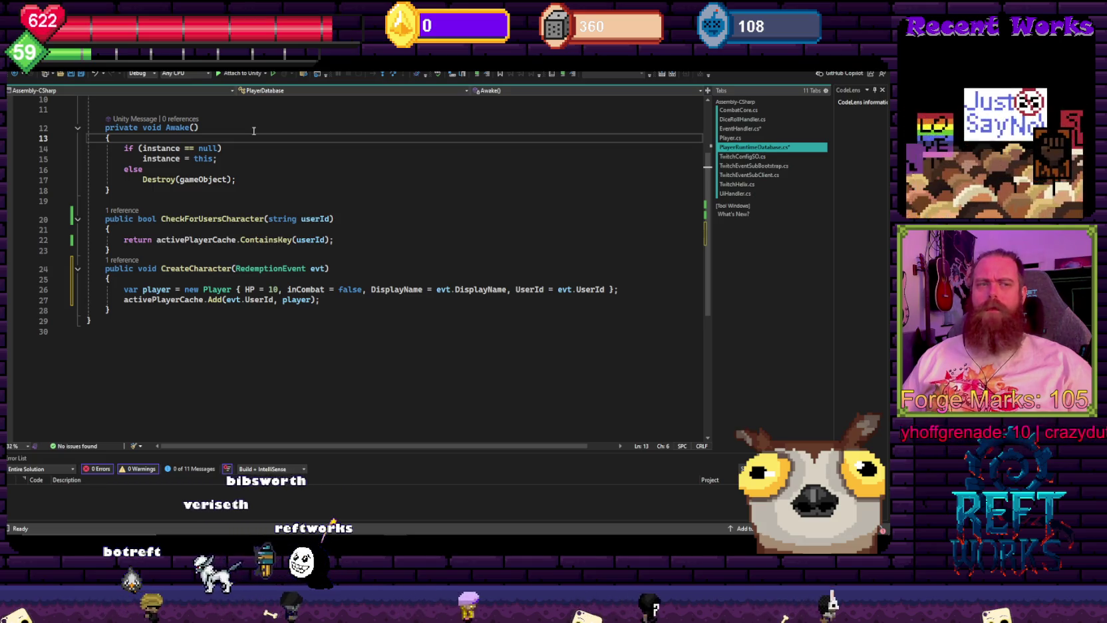
{"action": "left_click", "coordinate": [497, 174]}
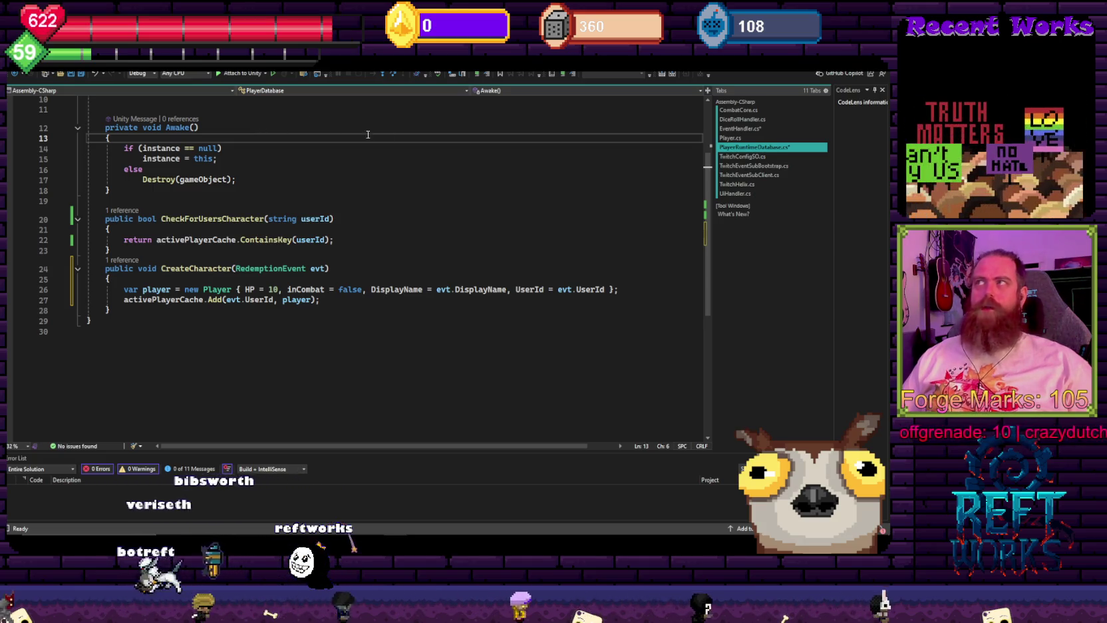
{"action": "left_click", "coordinate": [487, 190]}
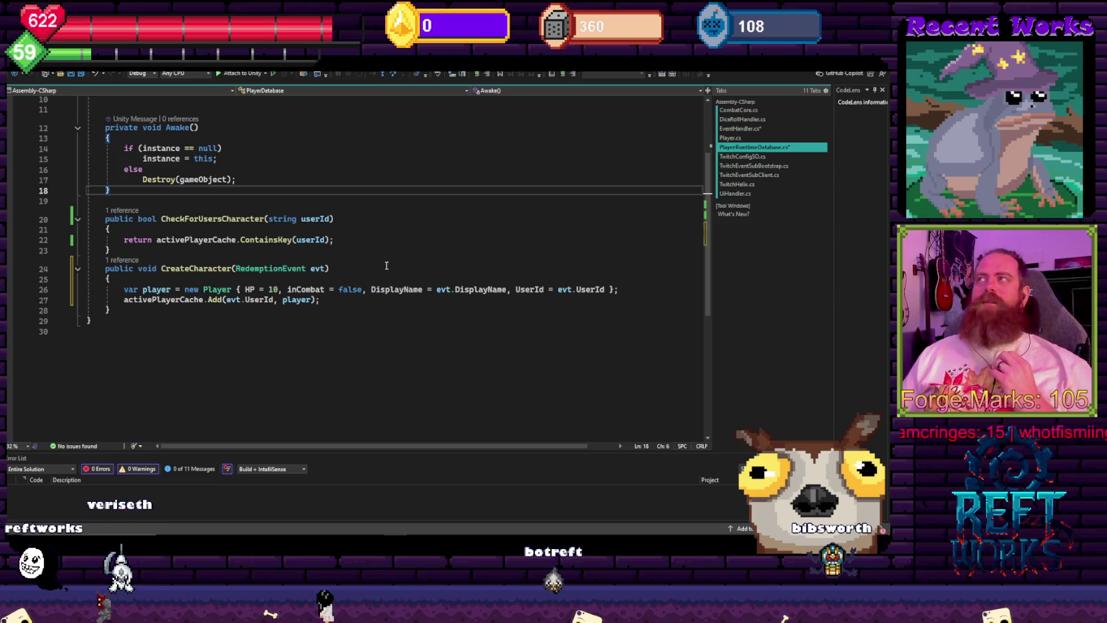
{"action": "scroll", "coordinate": [352, 299], "scroll_direction": "up", "scroll_amount": 3}
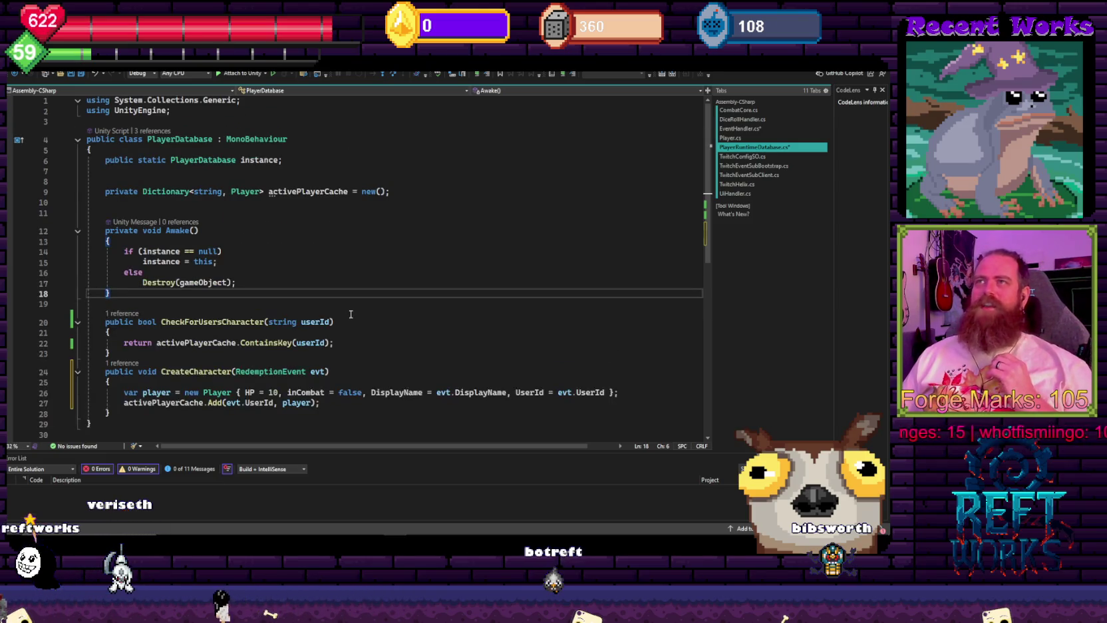
- Delete the extra blank line above the activePlayerCache field and save PlayerDatabase
{"action": "scroll", "coordinate": [346, 315], "scroll_direction": "down", "scroll_amount": 6}
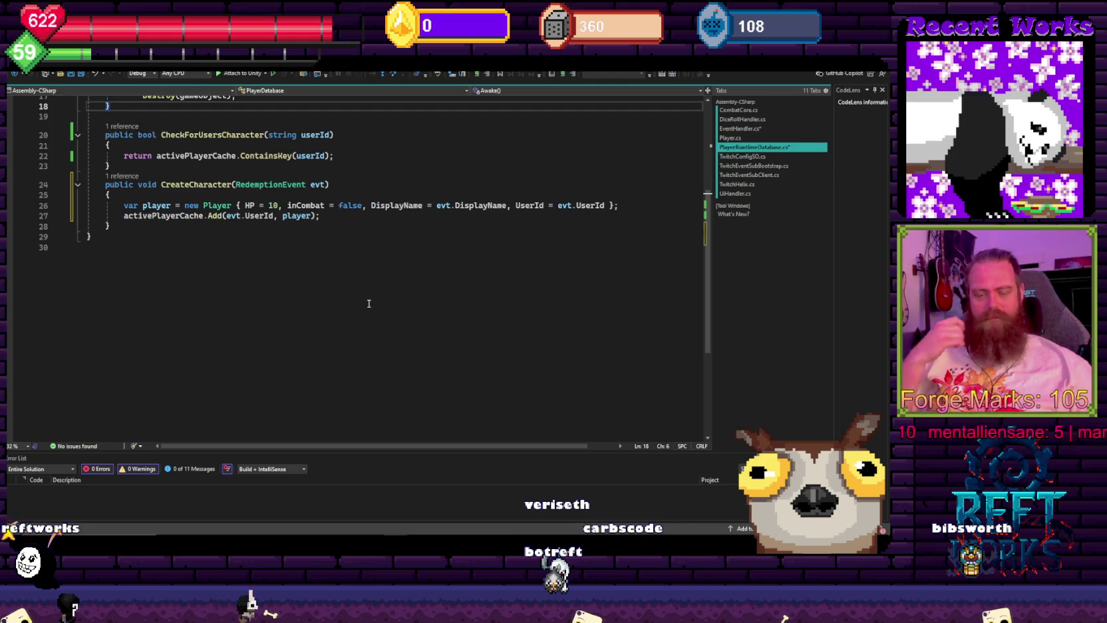
{"action": "scroll", "coordinate": [362, 259], "scroll_direction": "up", "scroll_amount": 3}
{"action": "left_click", "coordinate": [358, 252]}
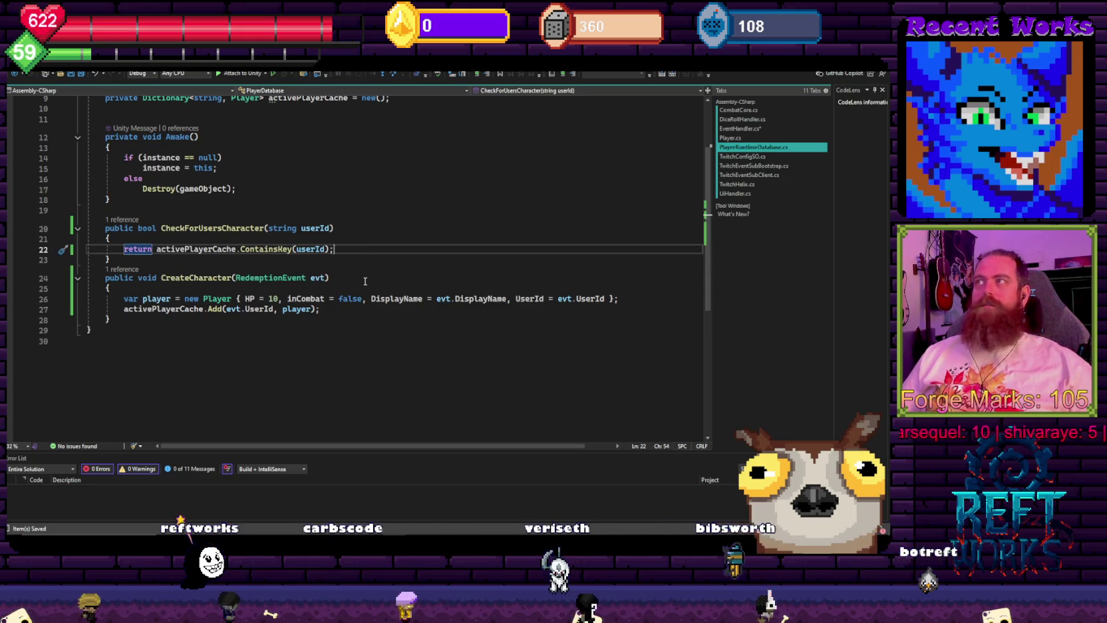
{"action": "left_click", "coordinate": [336, 310]}
{"action": "scroll", "coordinate": [324, 321], "scroll_direction": "up", "scroll_amount": 2}
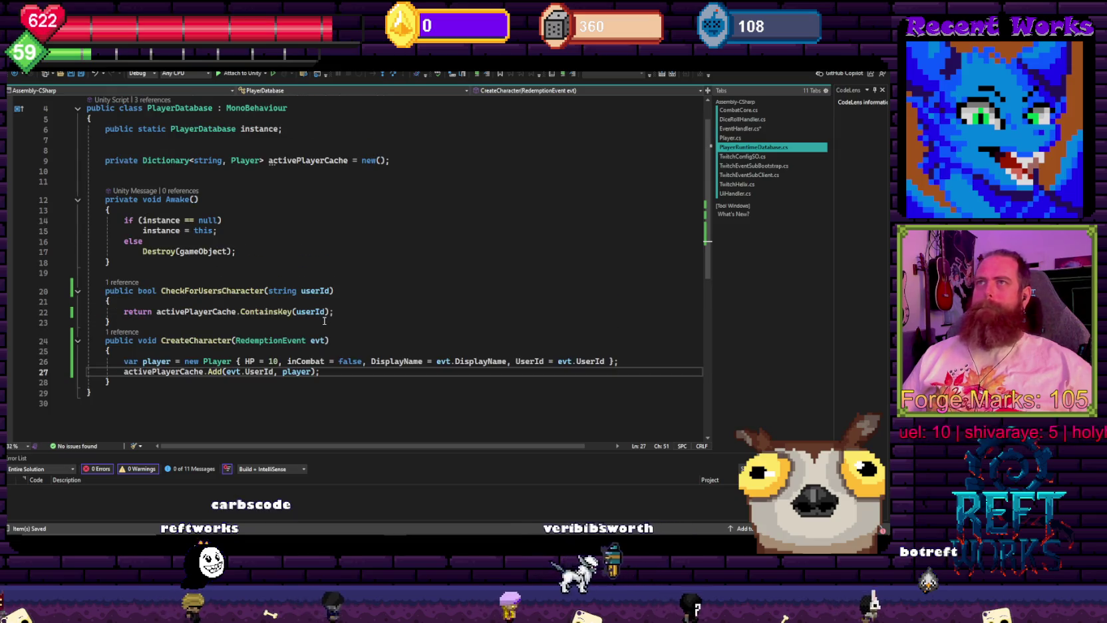
{"action": "left_click", "coordinate": [293, 230]}
{"action": "scroll", "coordinate": [272, 297], "scroll_direction": "up", "scroll_amount": 1}
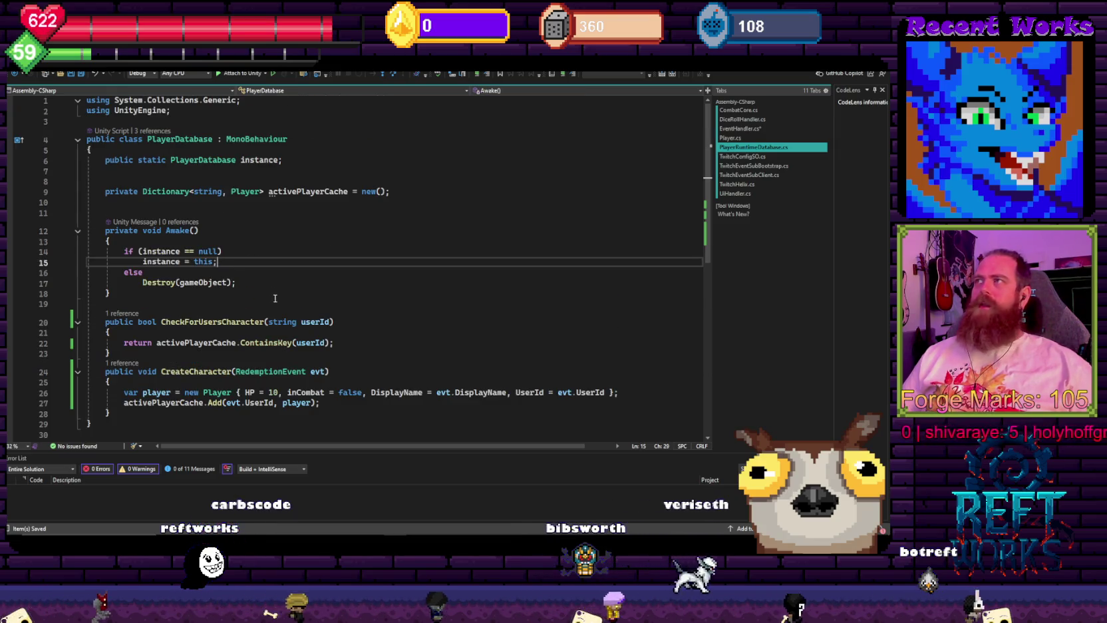
{"action": "left_click", "coordinate": [311, 163]}
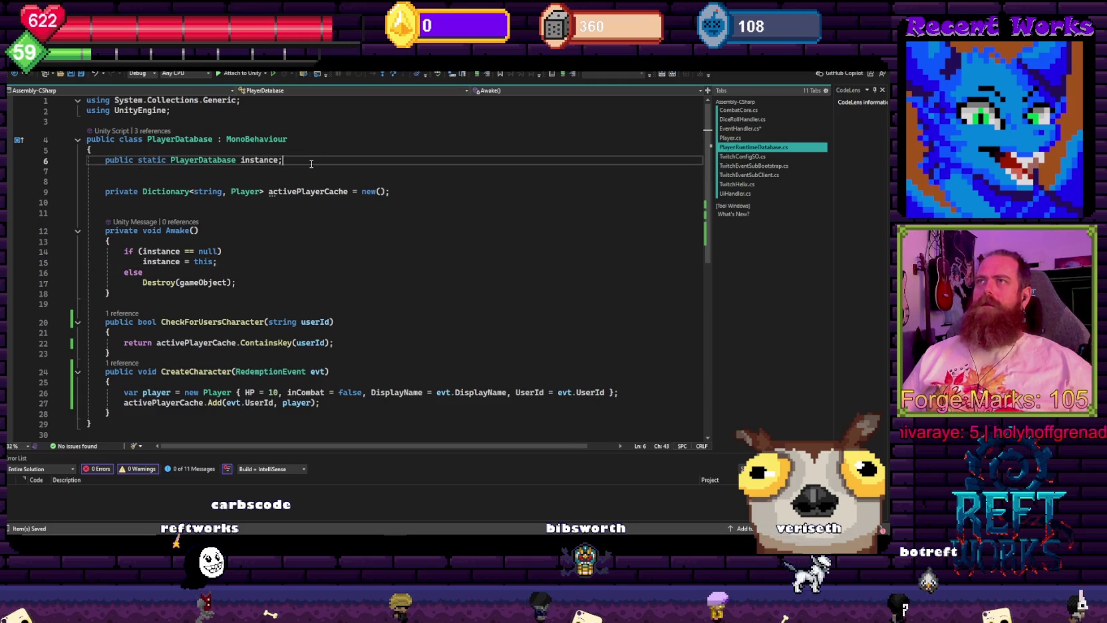
{"action": "left_click", "coordinate": [316, 179]}
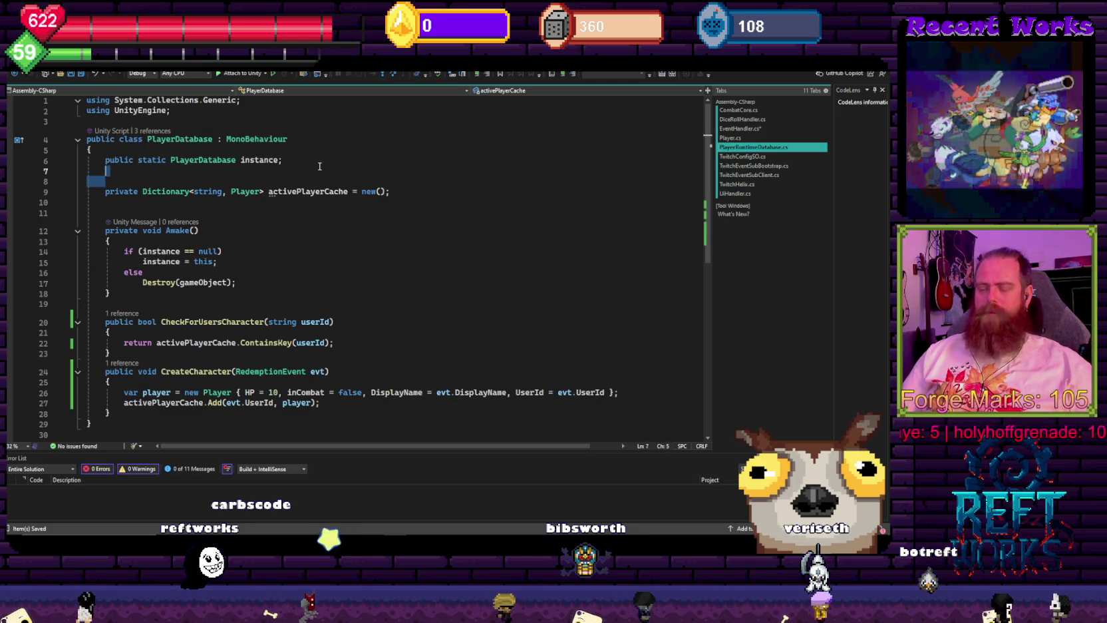
{"action": "key", "text": "BackSpace"}
{"action": "key", "text": "ctrl+s"}
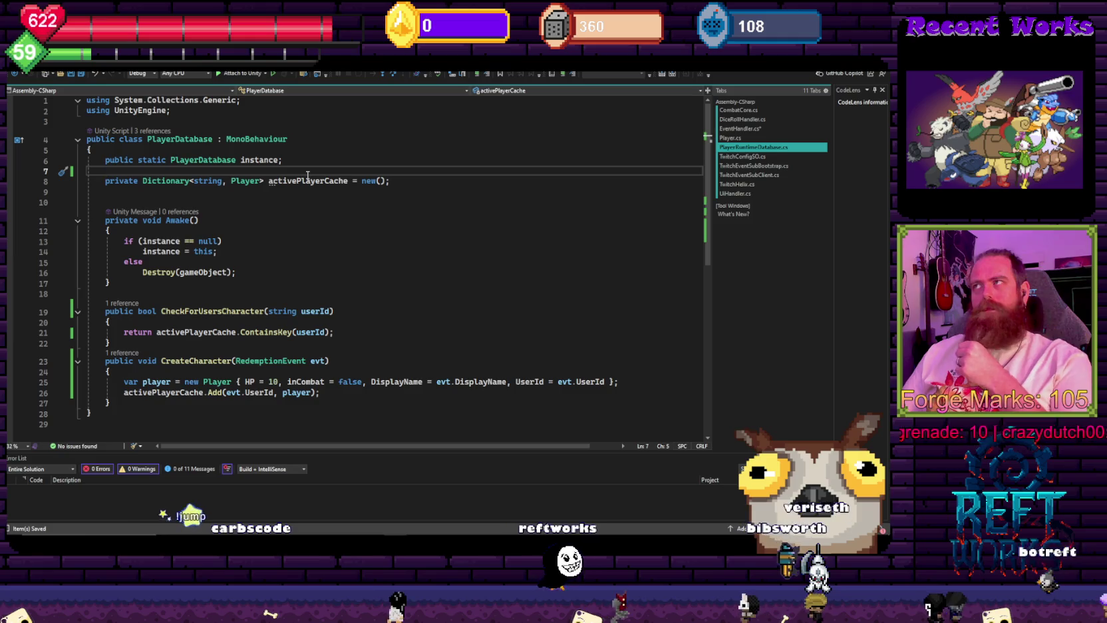
- Switch to EventHandler.cs and put the caret on the CreateCharacter call line
{"action": "mouse_move", "coordinate": [305, 180]}
{"action": "key", "text": "ctrl+Tab"}
{"action": "left_click", "coordinate": [312, 277]}
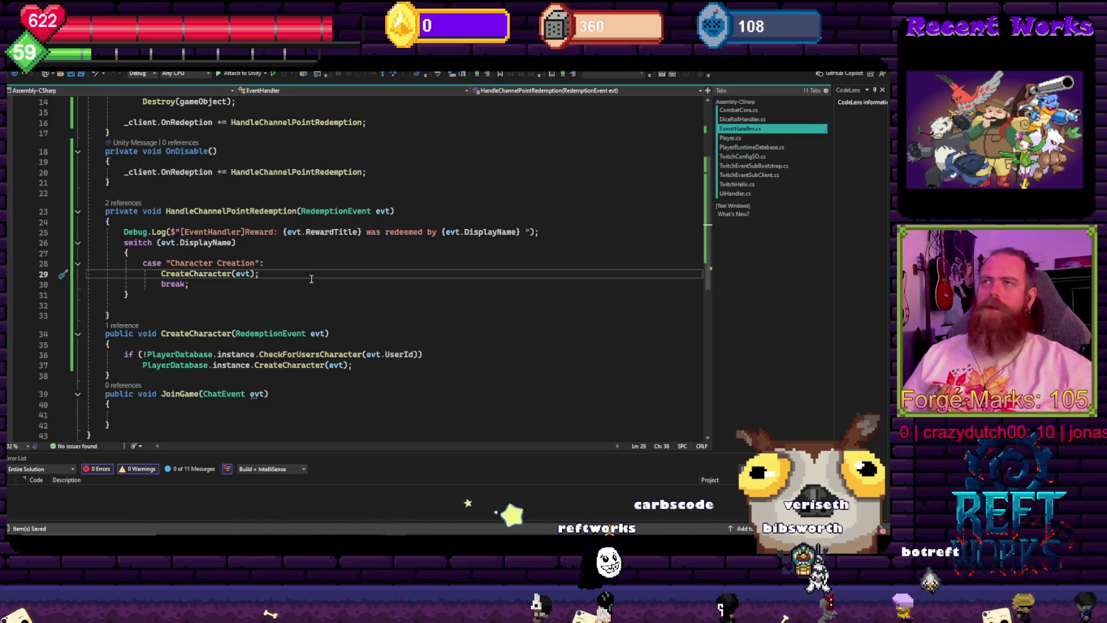
- Delete the empty line between the switch block's closing brace and HandleChannelPointRedemption's closing brace
{"action": "left_click", "coordinate": [192, 295]}
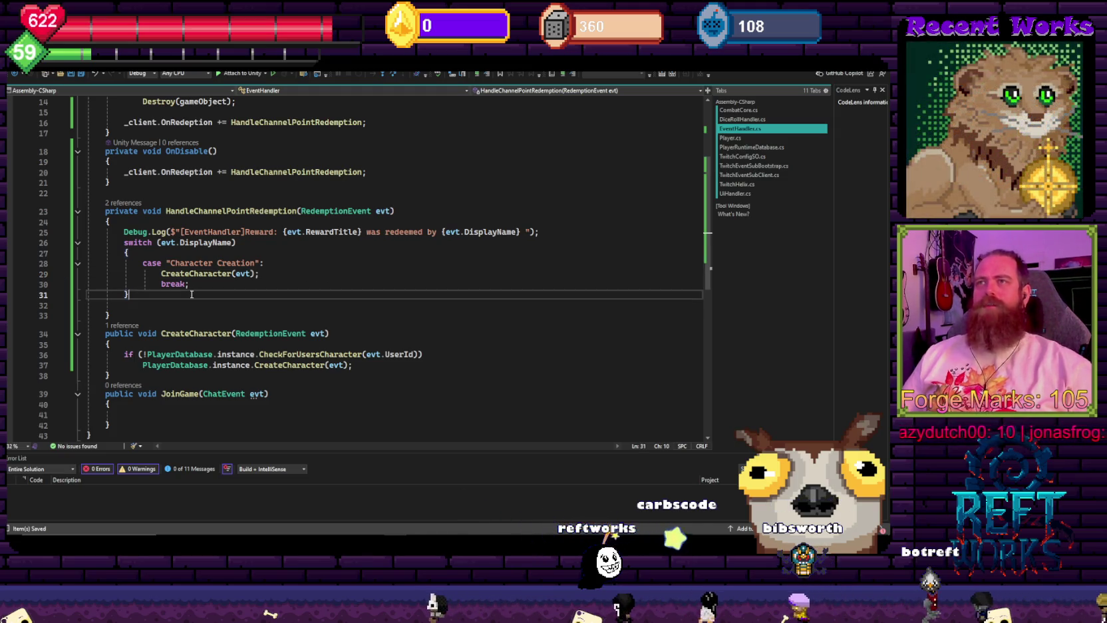
{"action": "key", "text": "Delete"}
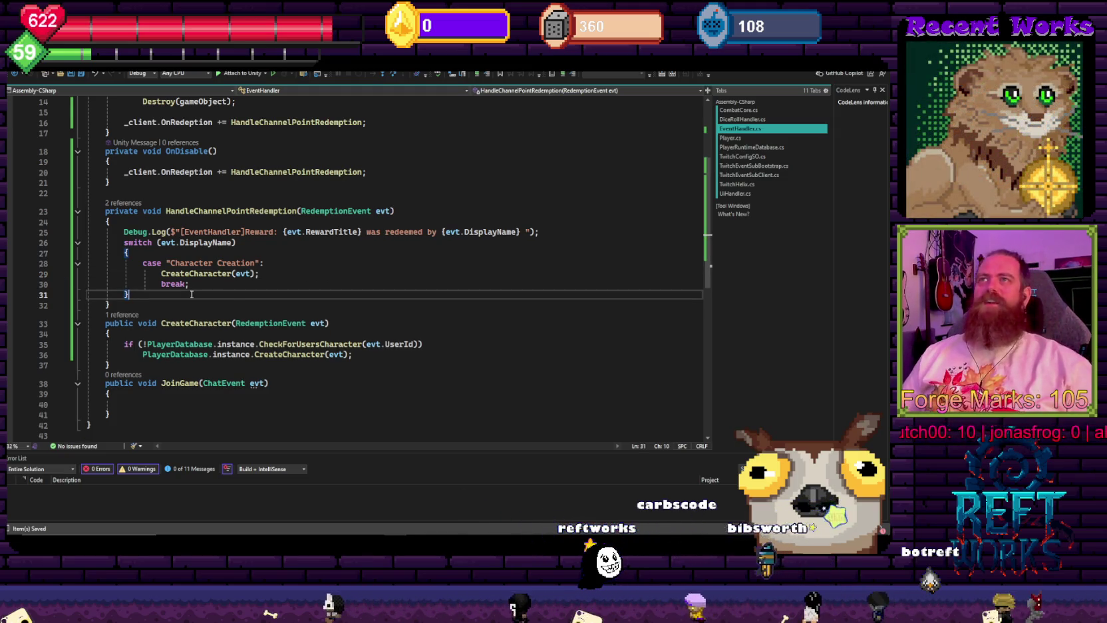
{"action": "scroll", "coordinate": [292, 288], "scroll_direction": "up", "scroll_amount": 4}
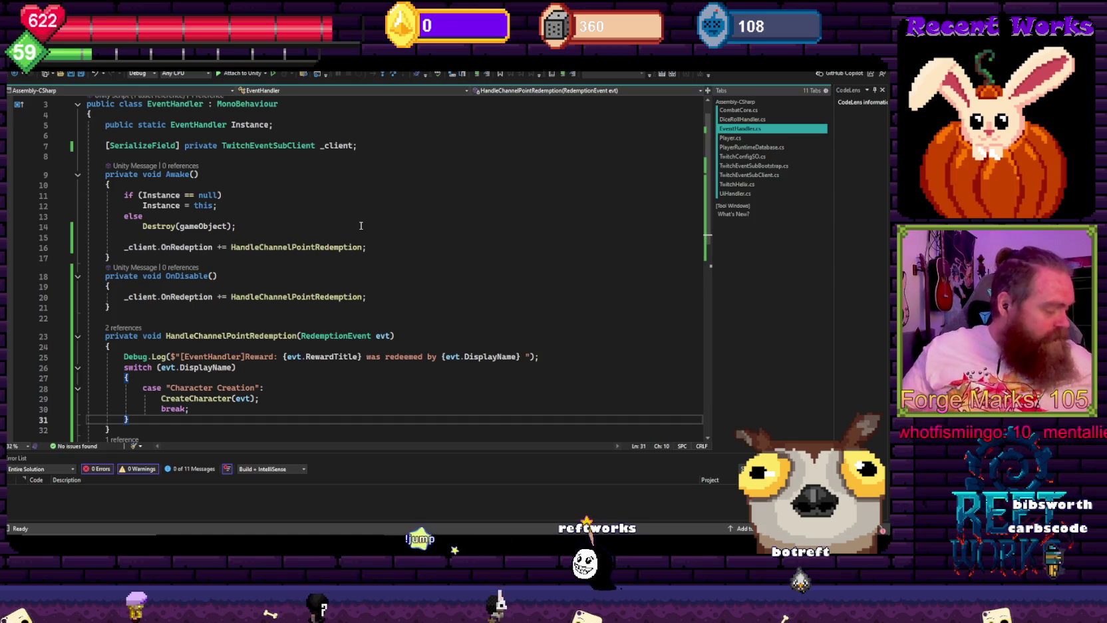
{"action": "mouse_move", "coordinate": [232, 247]}
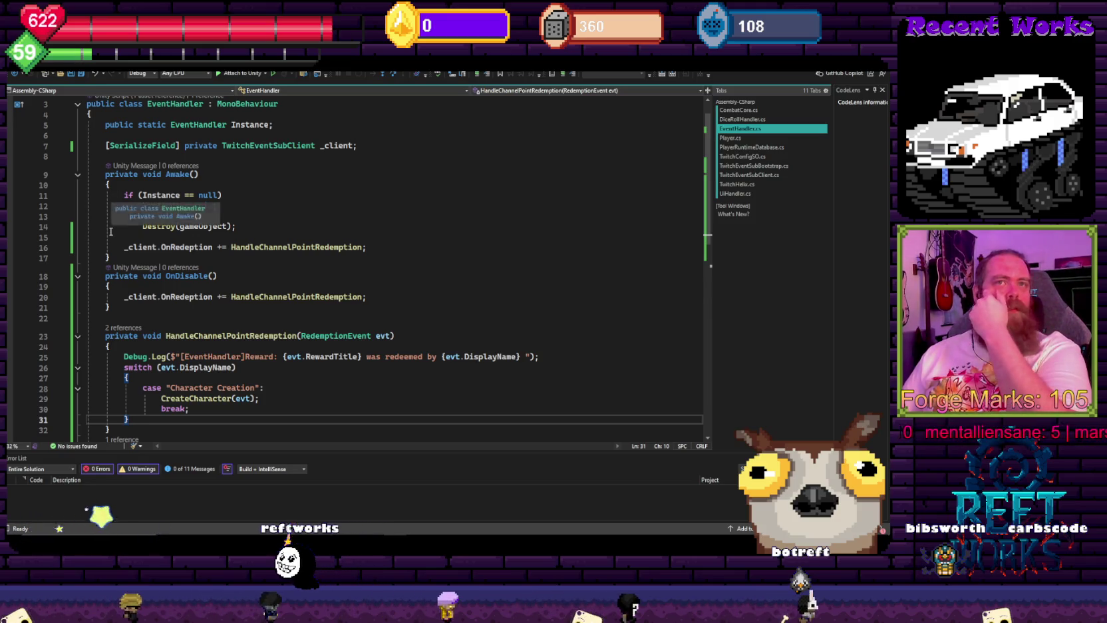
{"action": "left_click", "coordinate": [336, 217]}
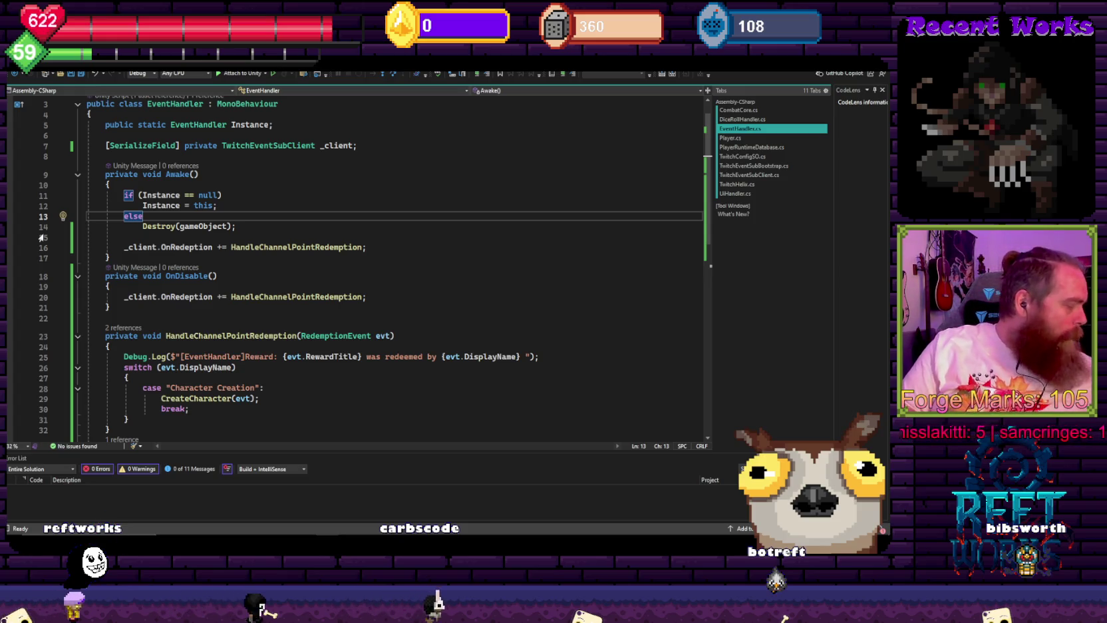
- Review the Awake and OnDisable methods and the Character Creation case in EventHandler.cs
{"action": "left_click", "coordinate": [529, 237]}
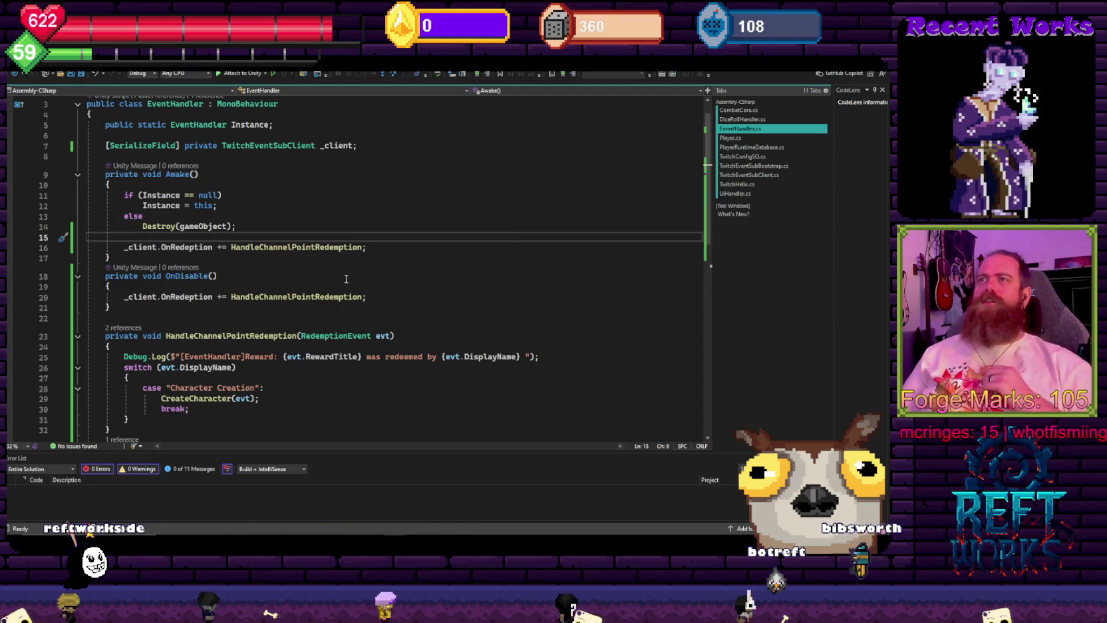
{"action": "scroll", "coordinate": [313, 266], "scroll_direction": "down", "scroll_amount": 2}
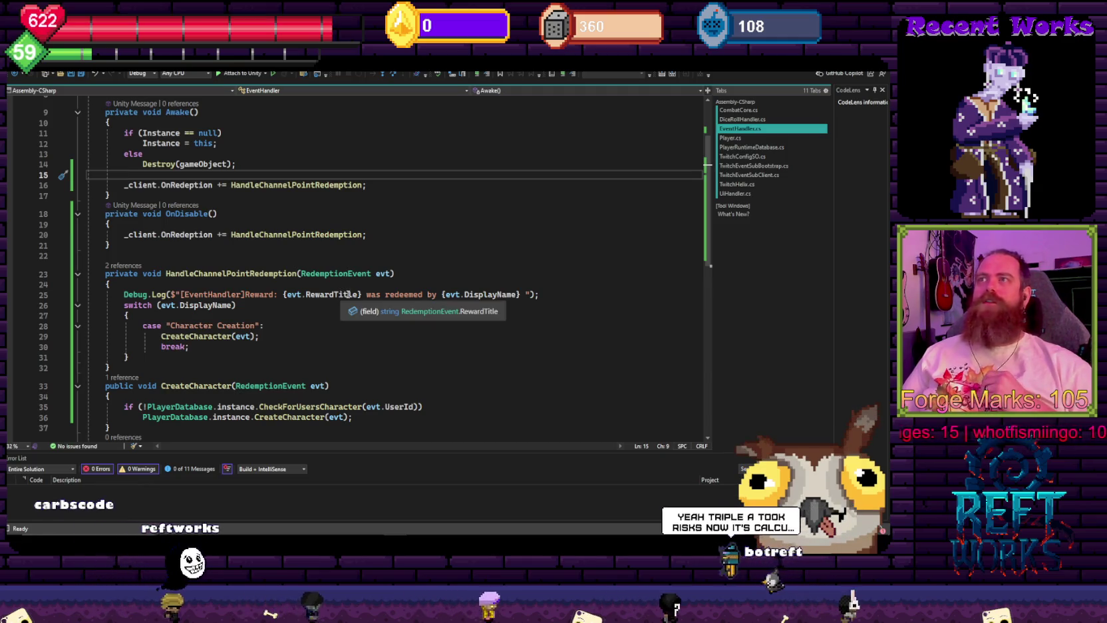
{"action": "scroll", "coordinate": [333, 307], "scroll_direction": "down", "scroll_amount": 2}
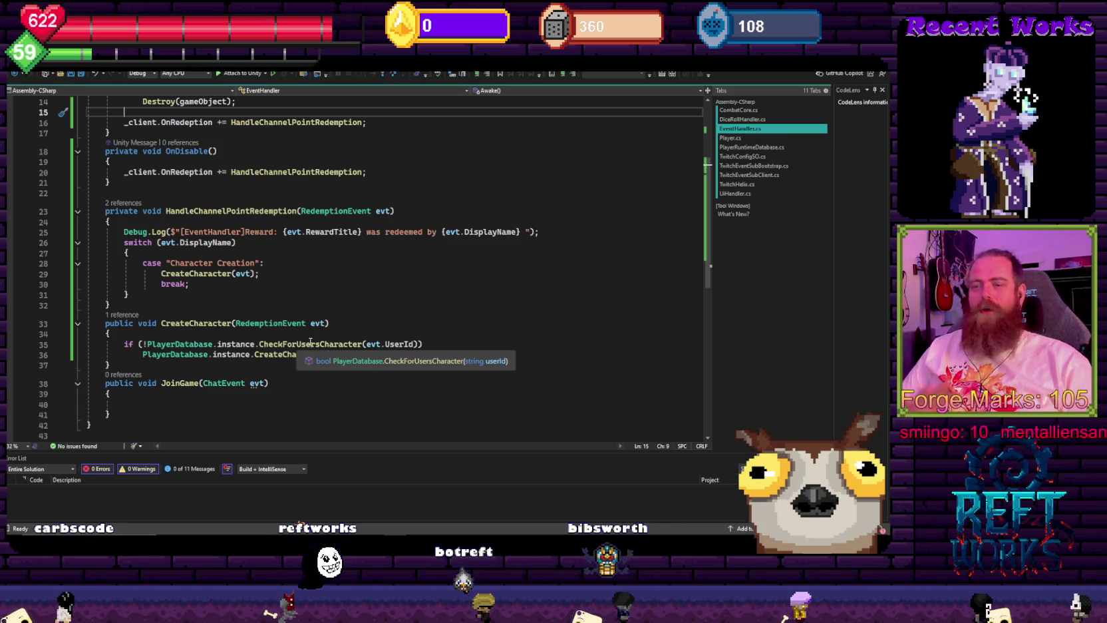
{"action": "left_click", "coordinate": [395, 145]}
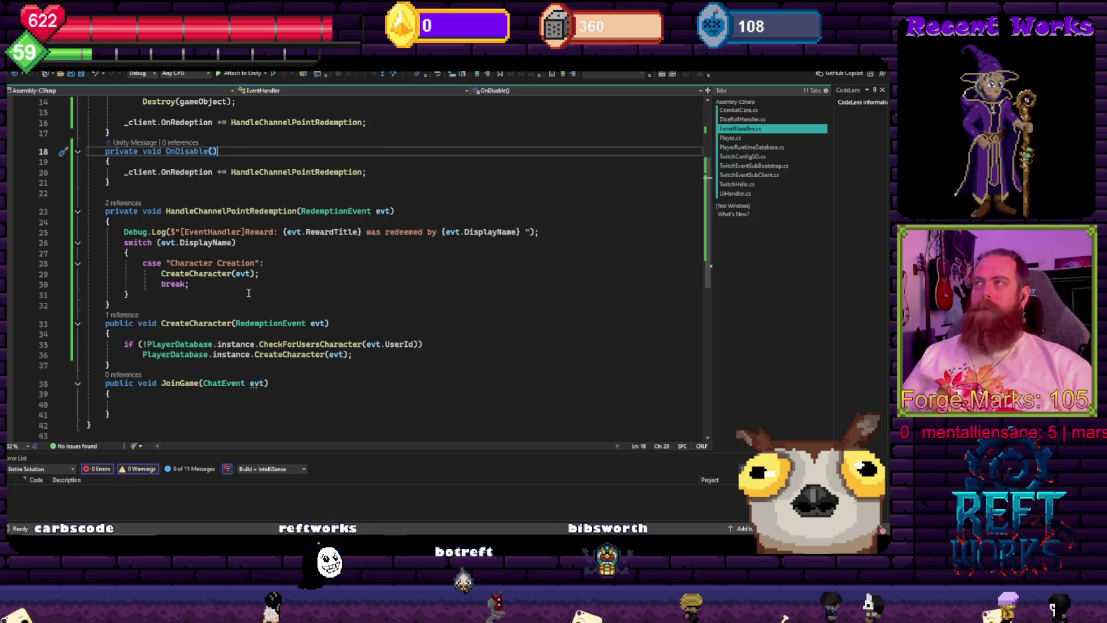
{"action": "left_click", "coordinate": [271, 287]}
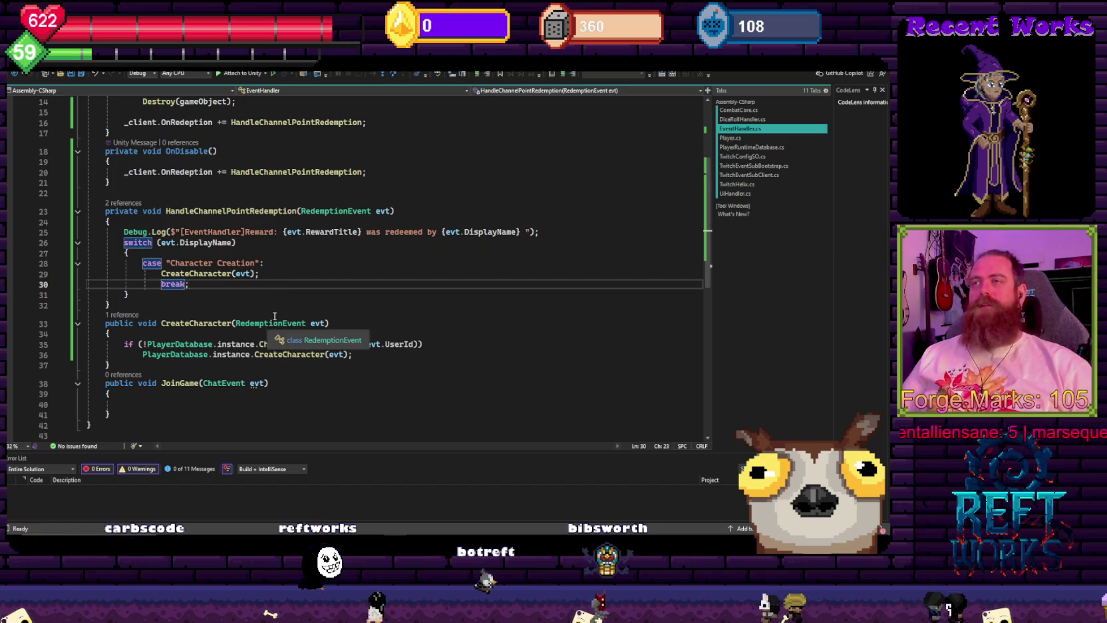
{"action": "scroll", "coordinate": [275, 340], "scroll_direction": "down", "scroll_amount": 4}
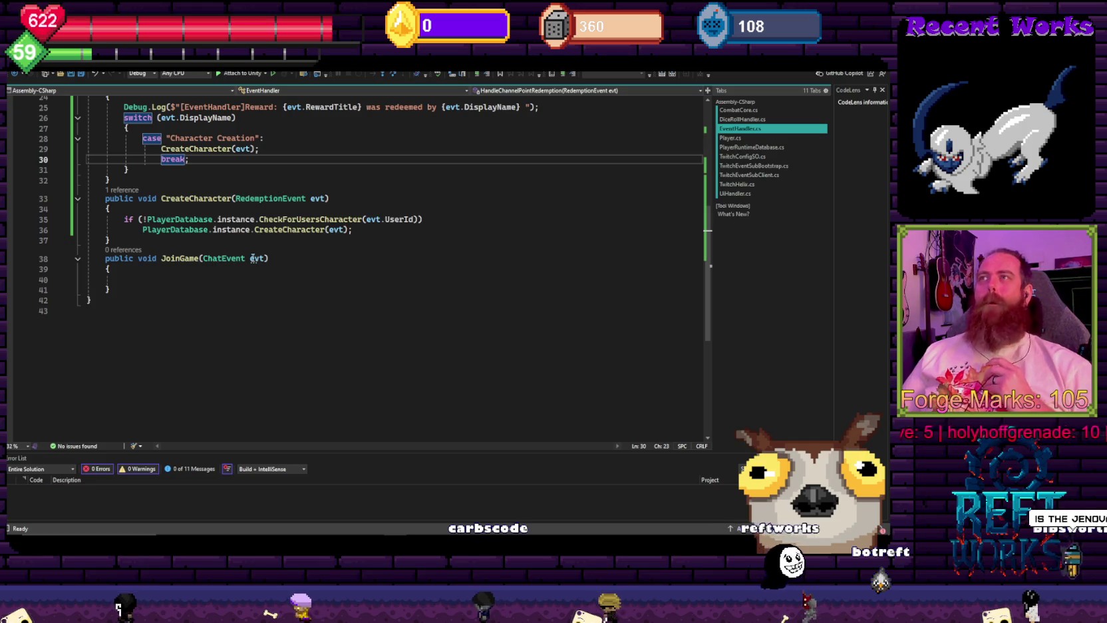
- Inspect the PlayerDatabase.CreateCharacter and CreateCharacter(evt) calls and the OnDisable unsubscribe line
{"action": "left_click", "coordinate": [386, 229]}
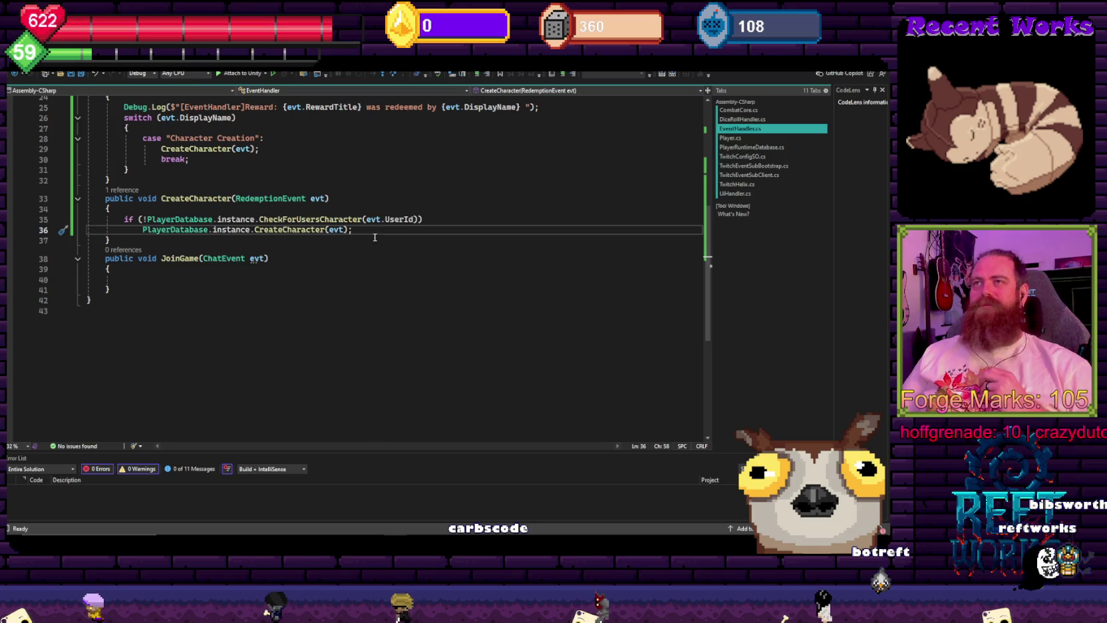
{"action": "scroll", "coordinate": [370, 251], "scroll_direction": "up", "scroll_amount": 3}
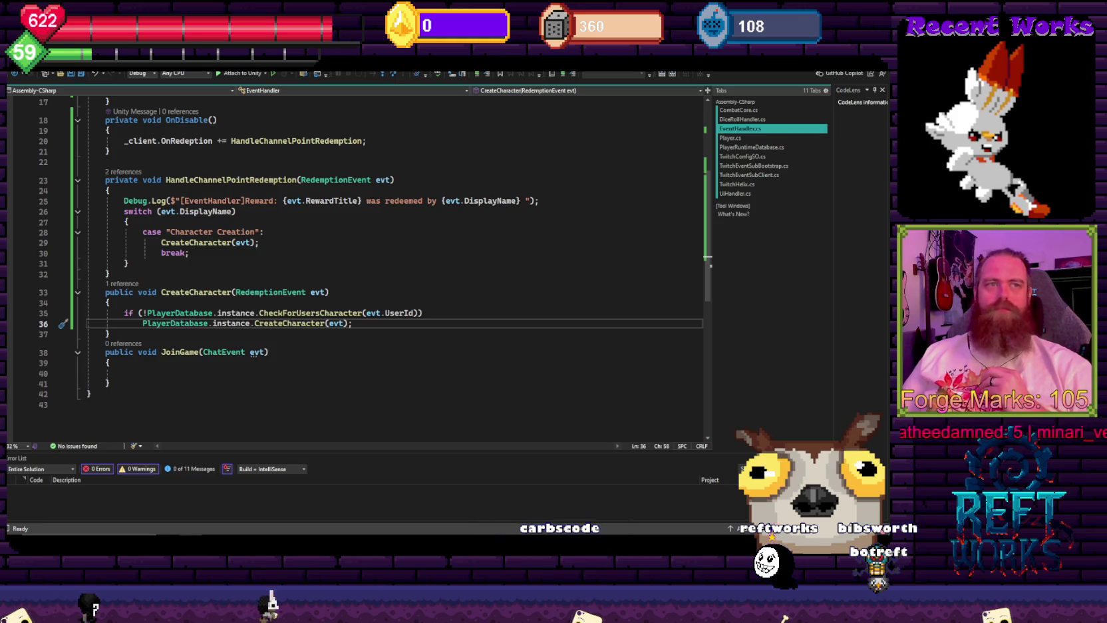
{"action": "left_click", "coordinate": [420, 244]}
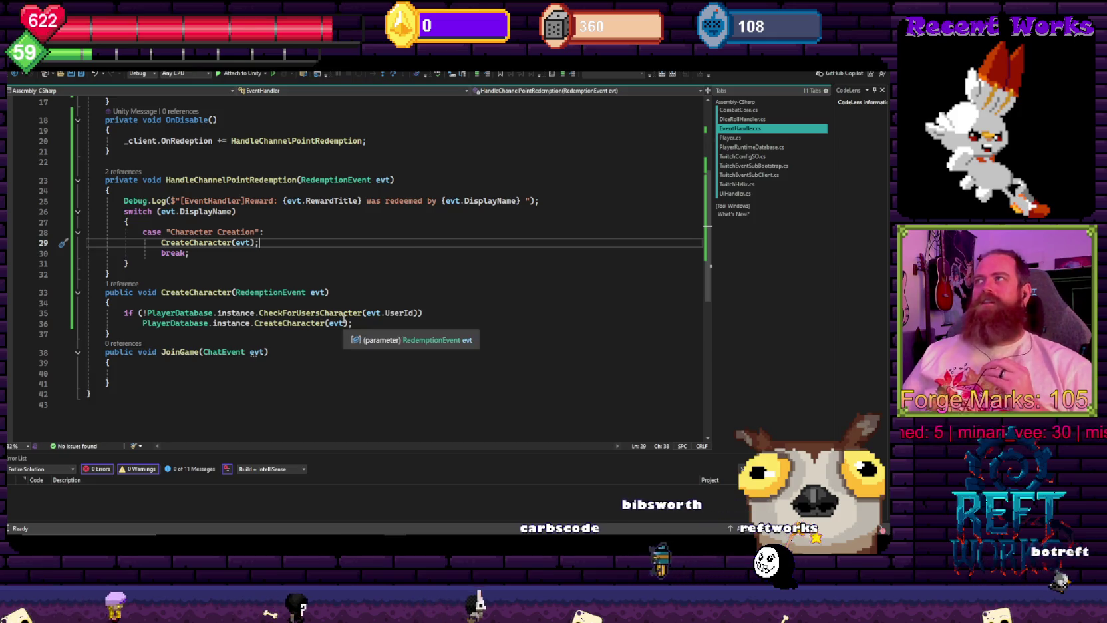
{"action": "scroll", "coordinate": [349, 324], "scroll_direction": "up", "scroll_amount": 4}
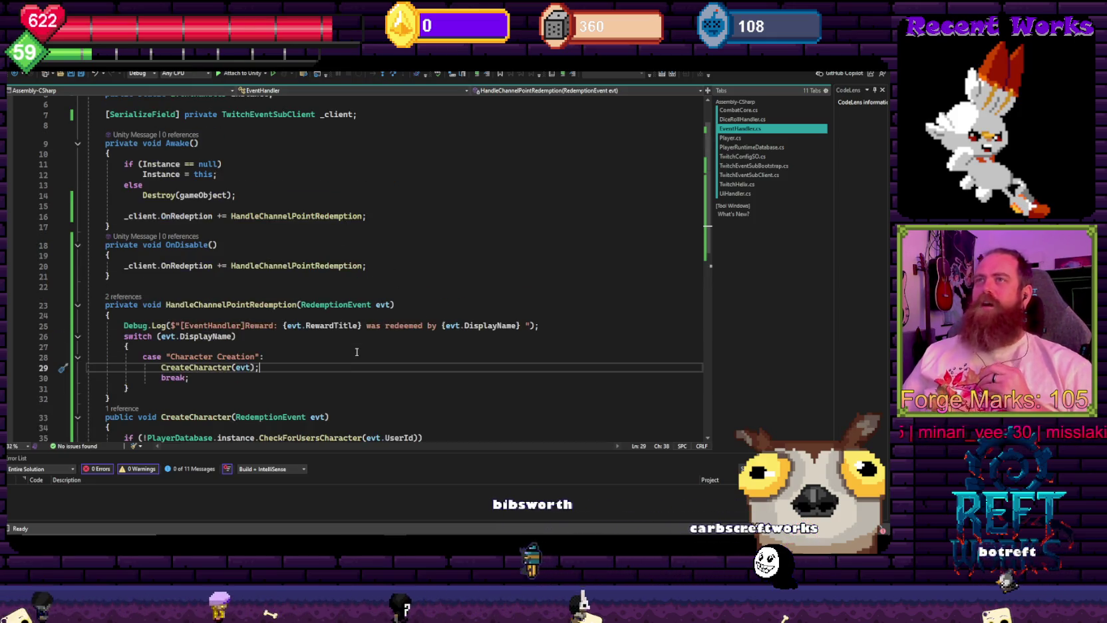
{"action": "scroll", "coordinate": [350, 350], "scroll_direction": "down", "scroll_amount": 2}
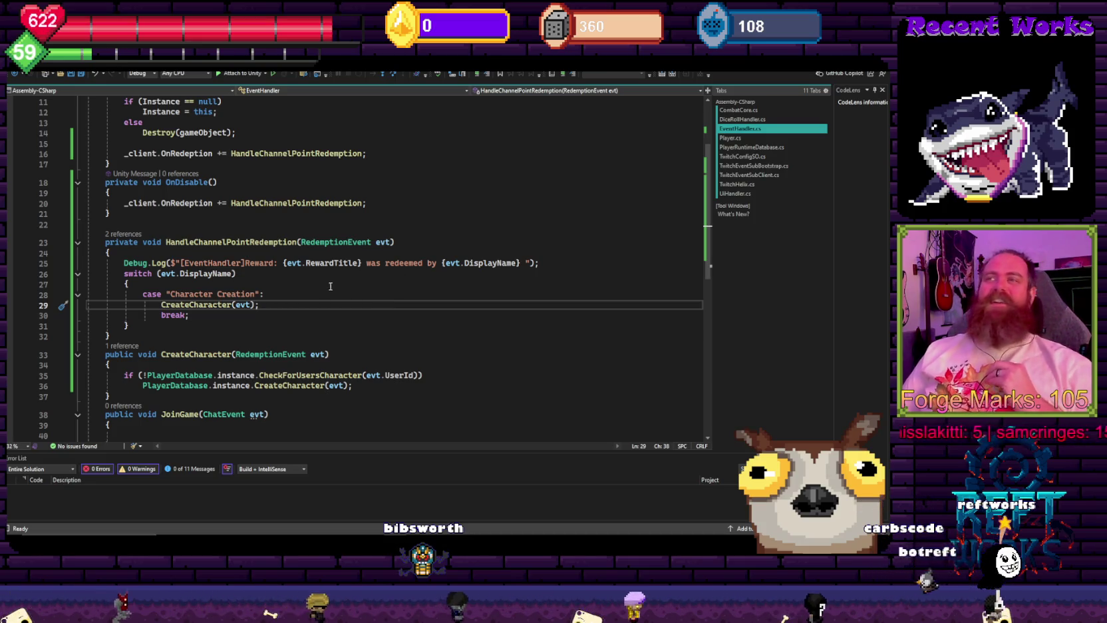
{"action": "left_click", "coordinate": [428, 201]}
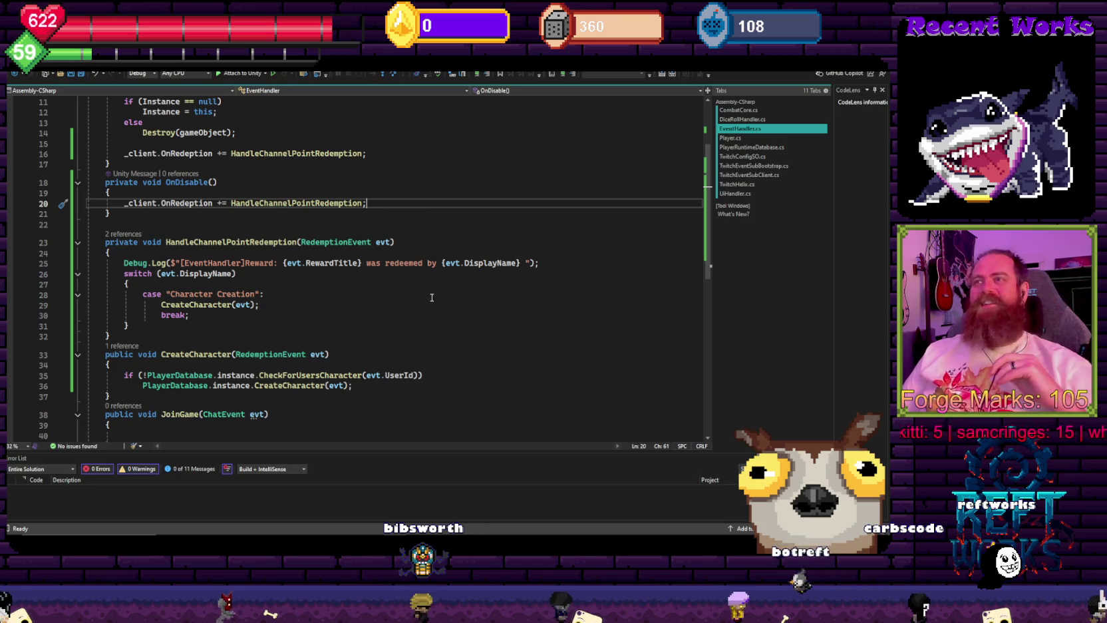
{"action": "scroll", "coordinate": [432, 298], "scroll_direction": "down", "scroll_amount": 4}
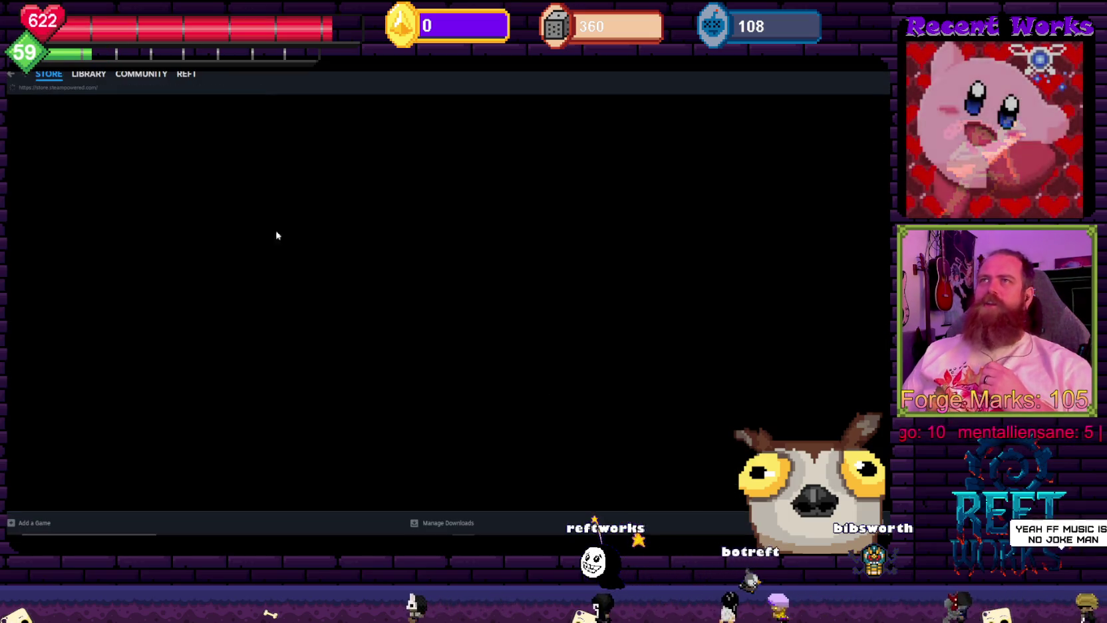
- Go to the Steam library home page
{"action": "left_click", "coordinate": [90, 75]}
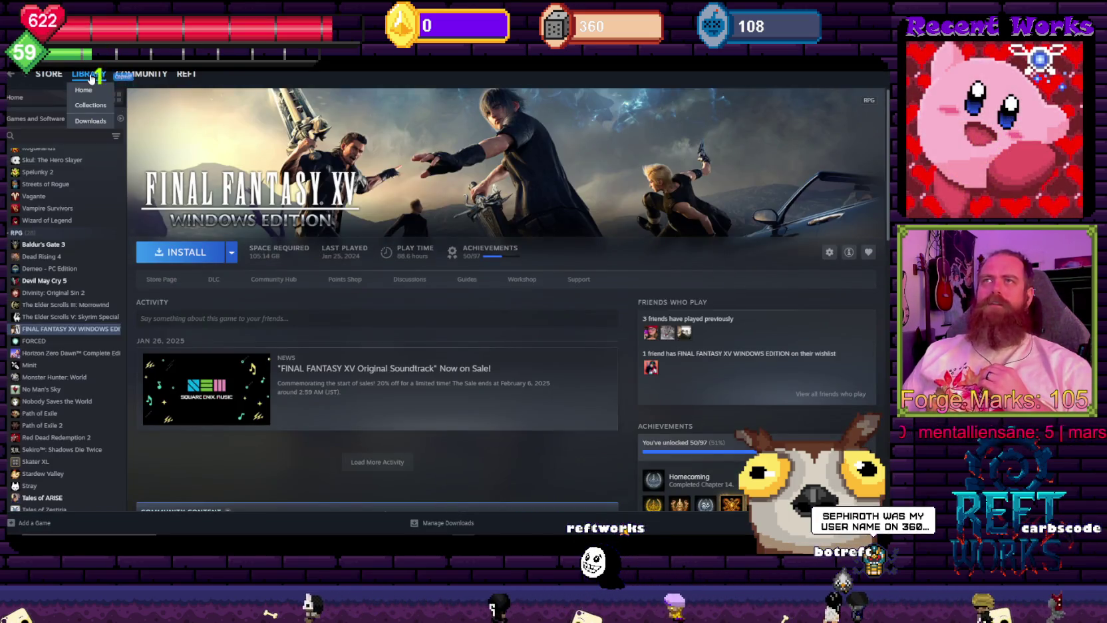
{"action": "left_click", "coordinate": [84, 89]}
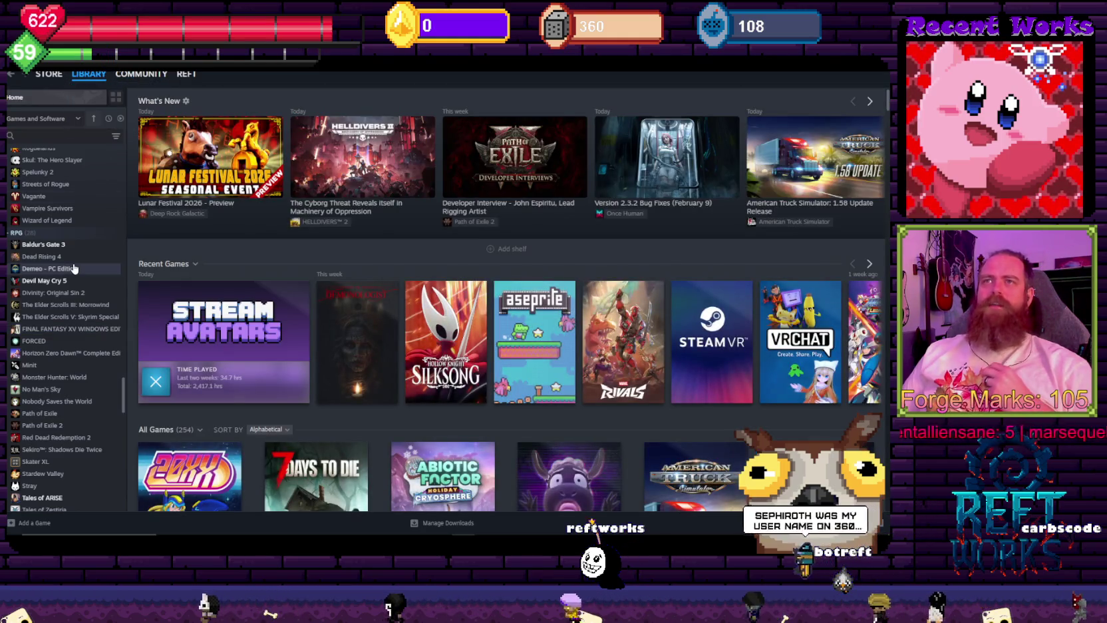
{"action": "scroll", "coordinate": [72, 426], "scroll_direction": "down", "scroll_amount": 10}
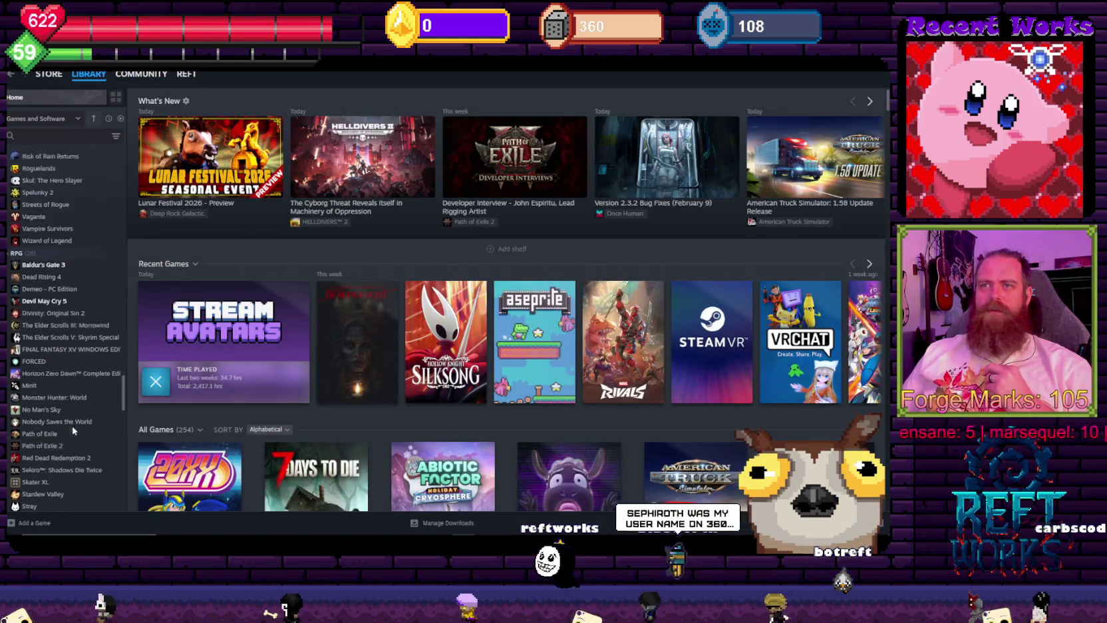
{"action": "scroll", "coordinate": [74, 431], "scroll_direction": "up", "scroll_amount": 15}
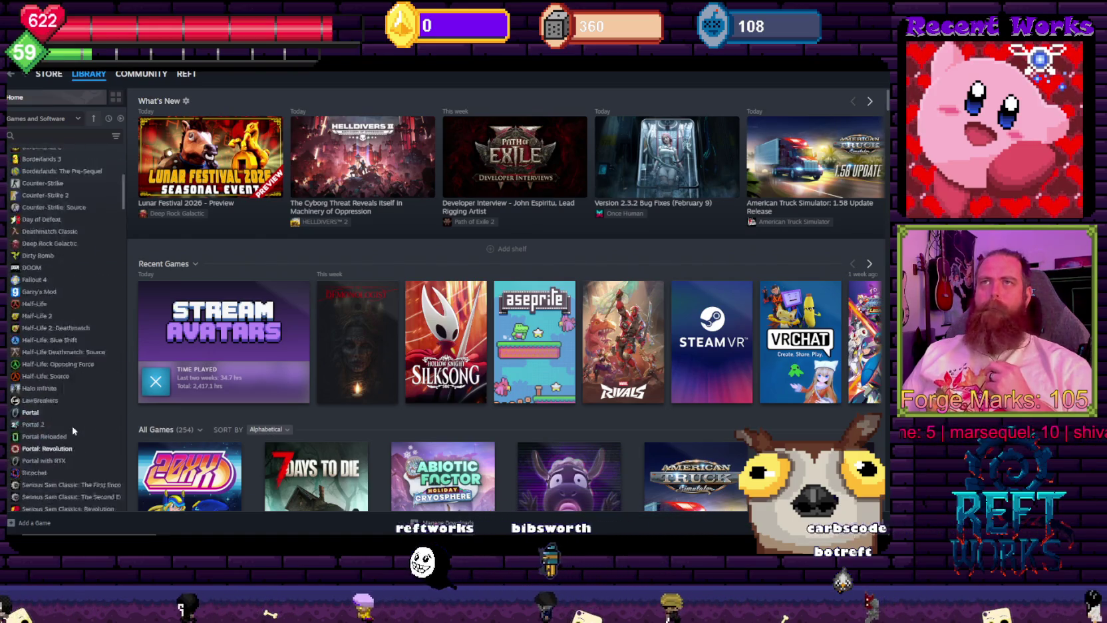
{"action": "scroll", "coordinate": [73, 426], "scroll_direction": "down", "scroll_amount": 5}
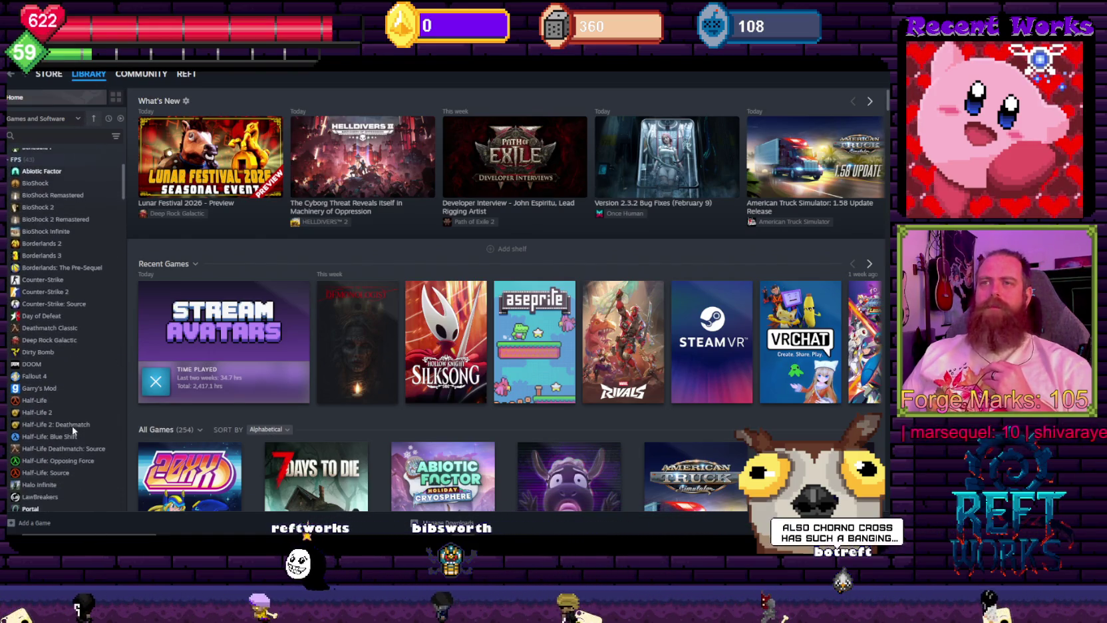
- Search the library for 'hi fi', open Hi-Fi RUSH, and return to Visual Studio
{"action": "left_click", "coordinate": [56, 136]}
{"action": "type", "text": "hi fi"}
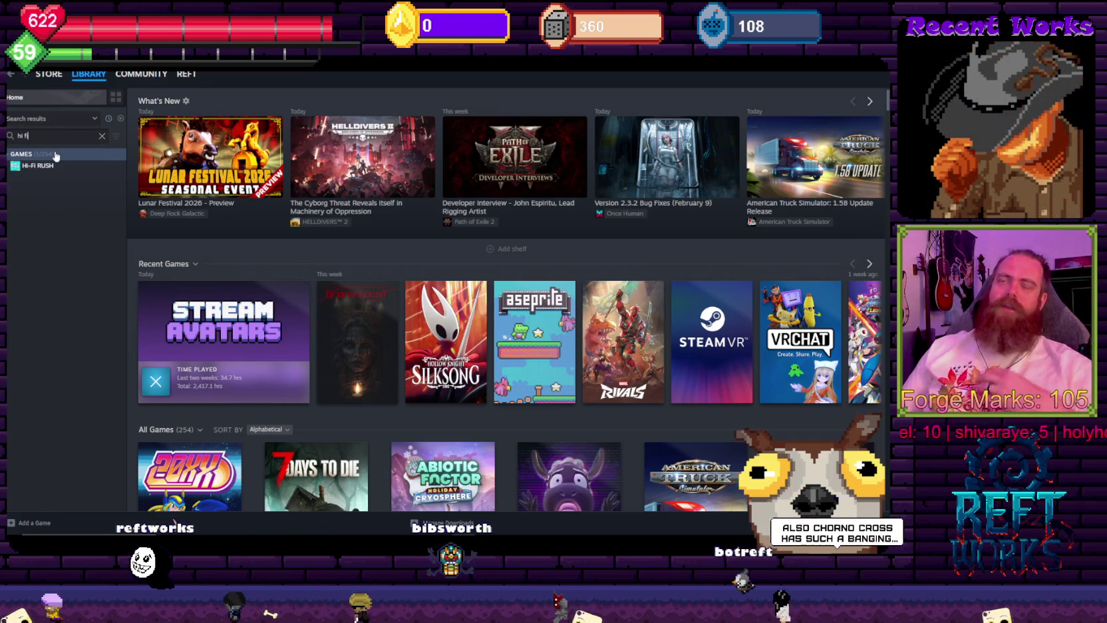
{"action": "left_click", "coordinate": [52, 165]}
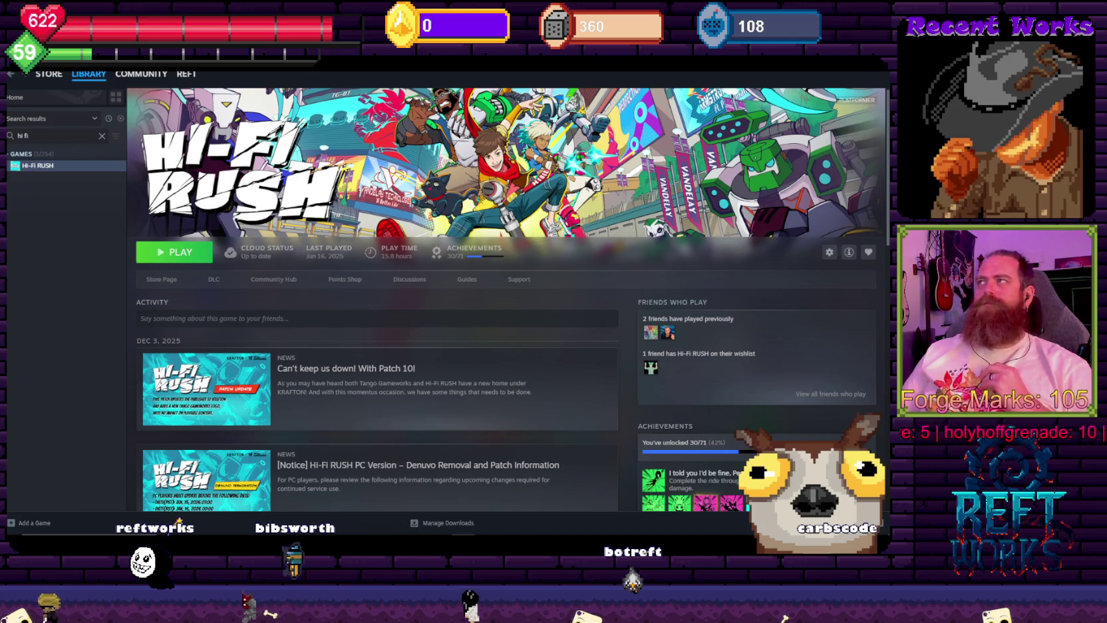
{"action": "key", "text": "alt+Tab"}
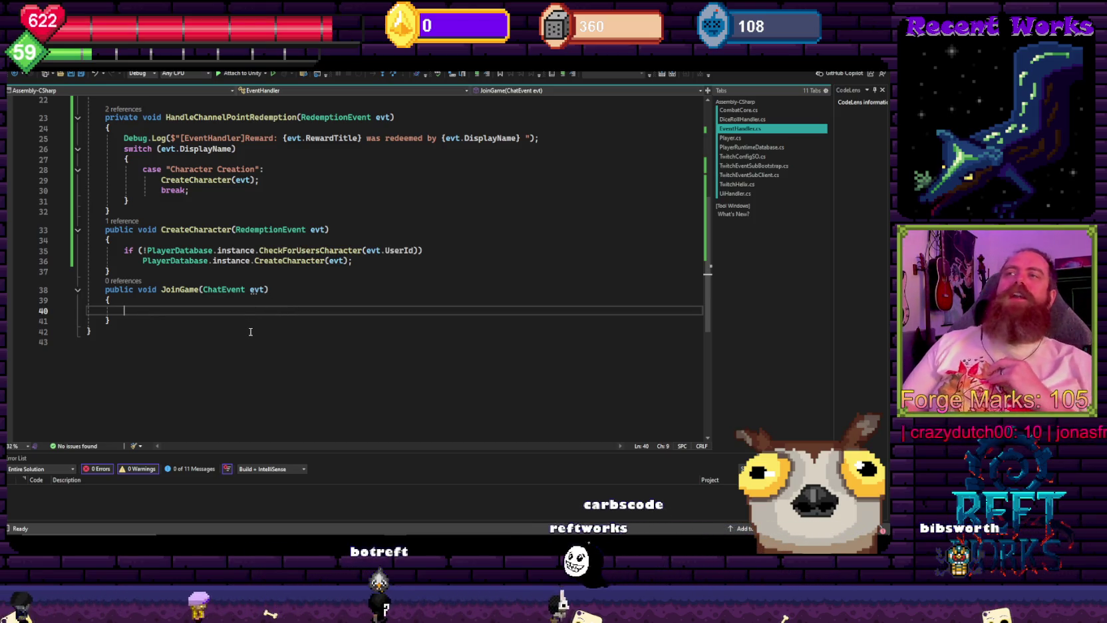
- Jump to PlayerDatabase's CreateCharacter definition and look over its method body
{"action": "scroll", "coordinate": [299, 388], "scroll_direction": "up", "scroll_amount": 4}
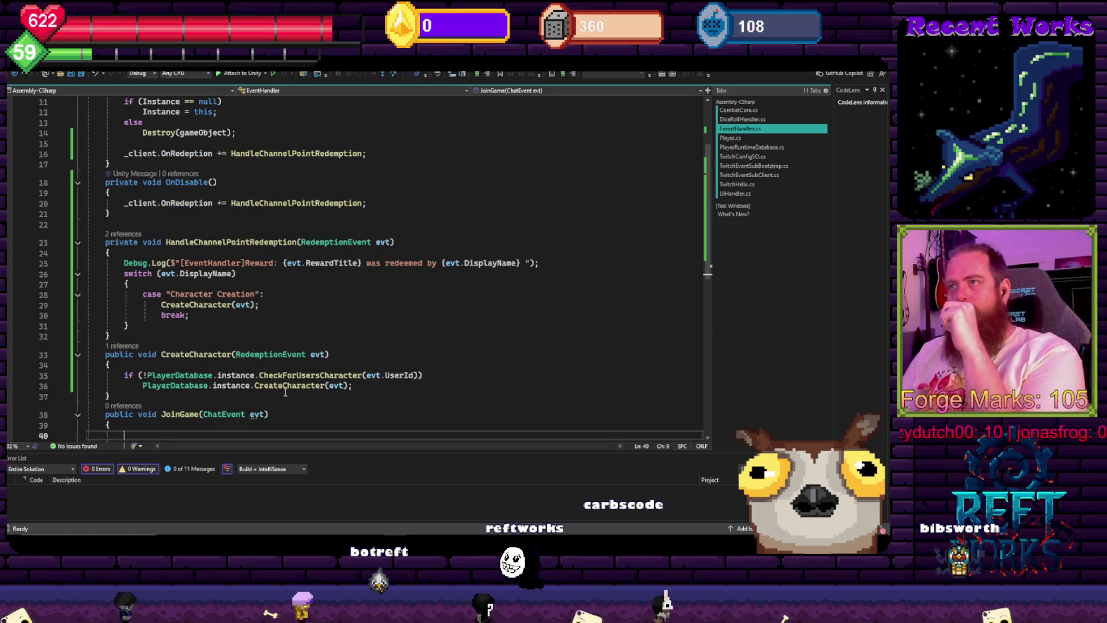
{"action": "scroll", "coordinate": [233, 388], "scroll_direction": "down", "scroll_amount": 1}
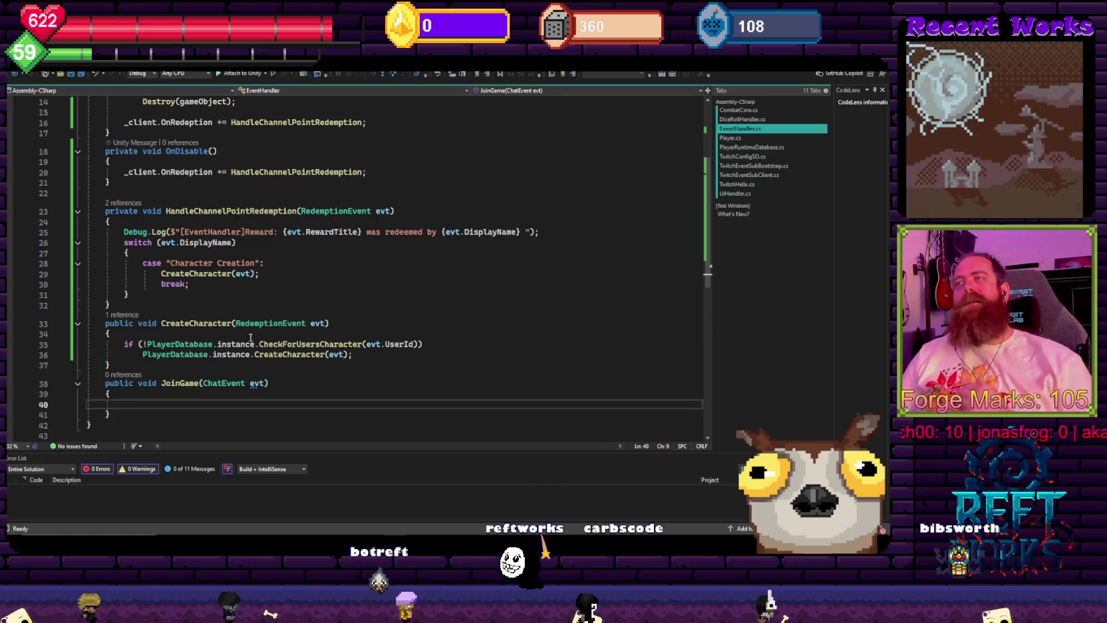
{"action": "left_click", "coordinate": [287, 354], "text": "ctrl"}
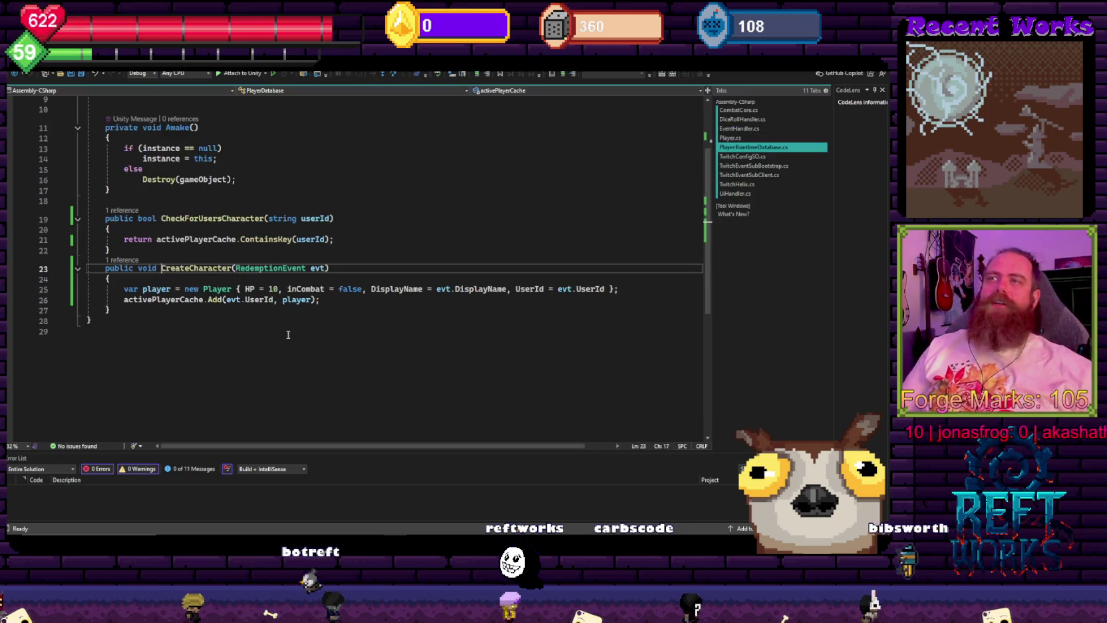
{"action": "left_click", "coordinate": [326, 299]}
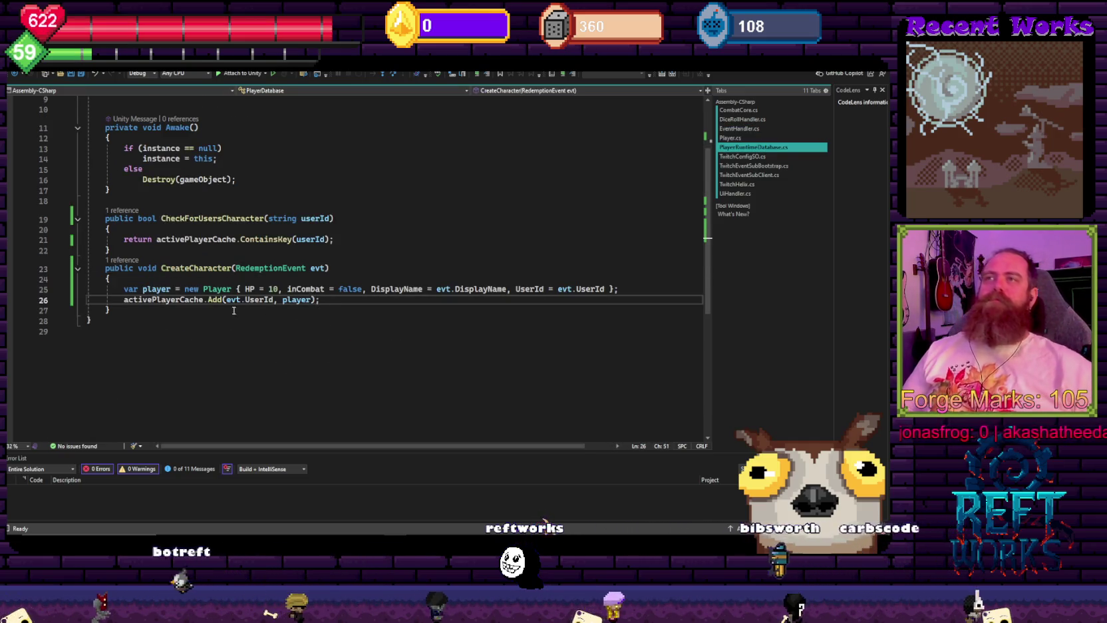
{"action": "left_click_drag", "start_coordinate": [110, 310], "coordinate": [149, 269]}
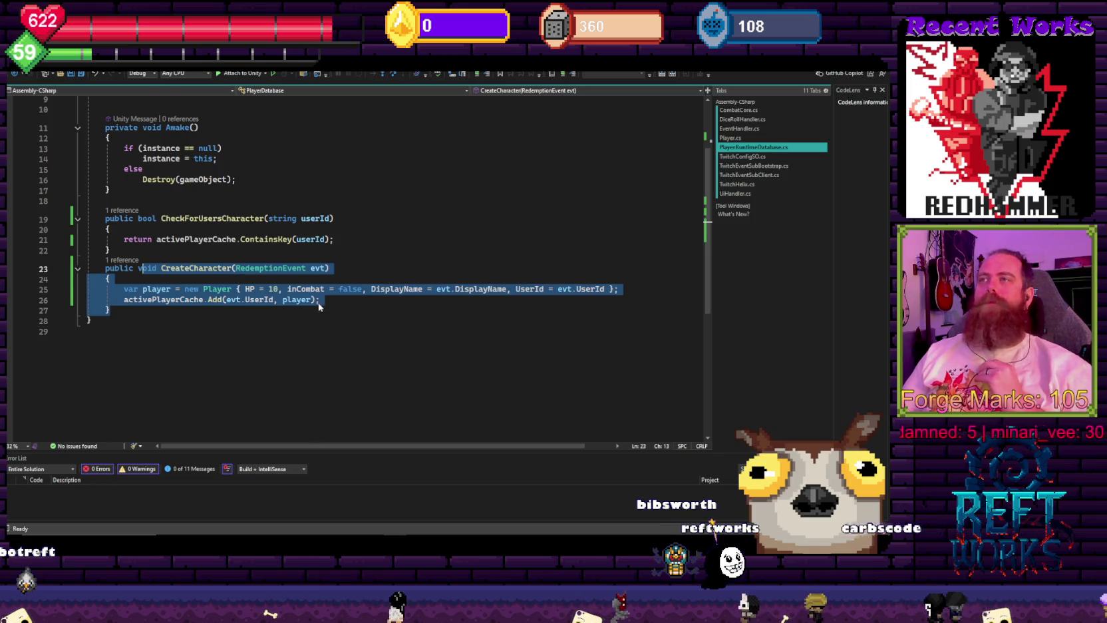
{"action": "scroll", "coordinate": [319, 306], "scroll_direction": "up", "scroll_amount": 3}
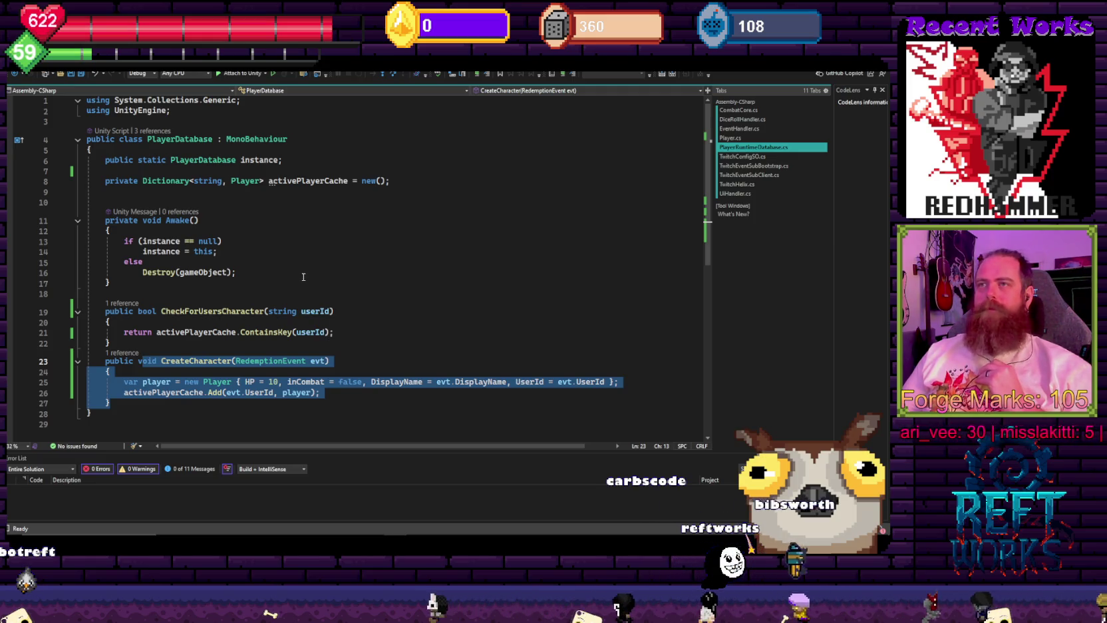
{"action": "scroll", "coordinate": [303, 277], "scroll_direction": "down", "scroll_amount": 3}
{"action": "left_click", "coordinate": [373, 237]}
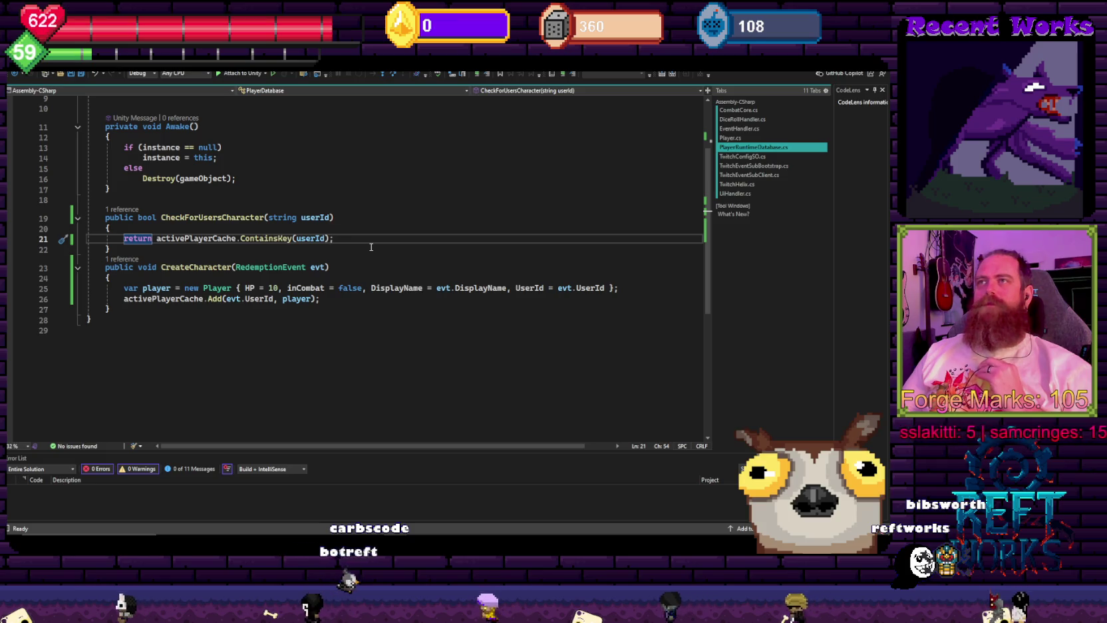
- Check CheckForUsersCharacter's reference in EventHandler.cs, return to CreateCharacter via F12, and start a line after the Add call
{"action": "left_click", "coordinate": [122, 209]}
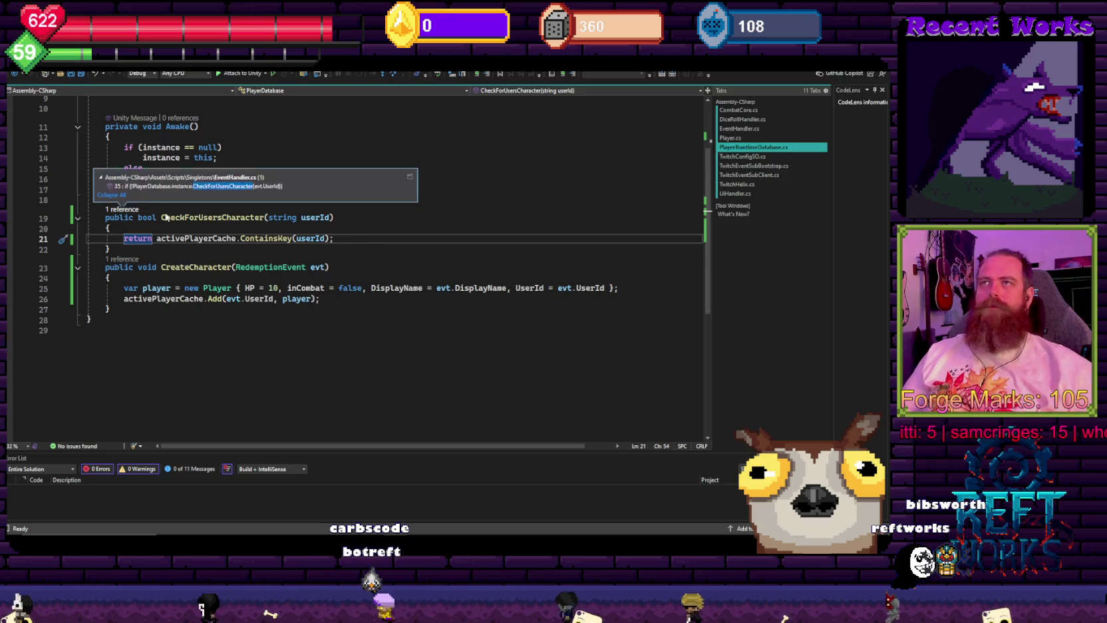
{"action": "double_click", "coordinate": [182, 184]}
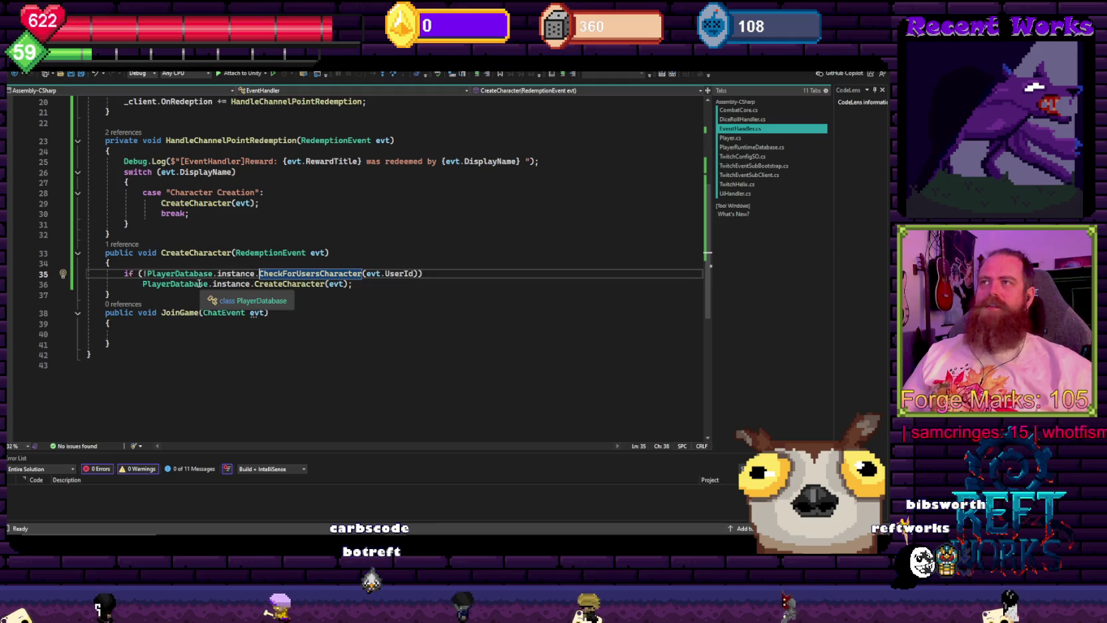
{"action": "left_click", "coordinate": [363, 289]}
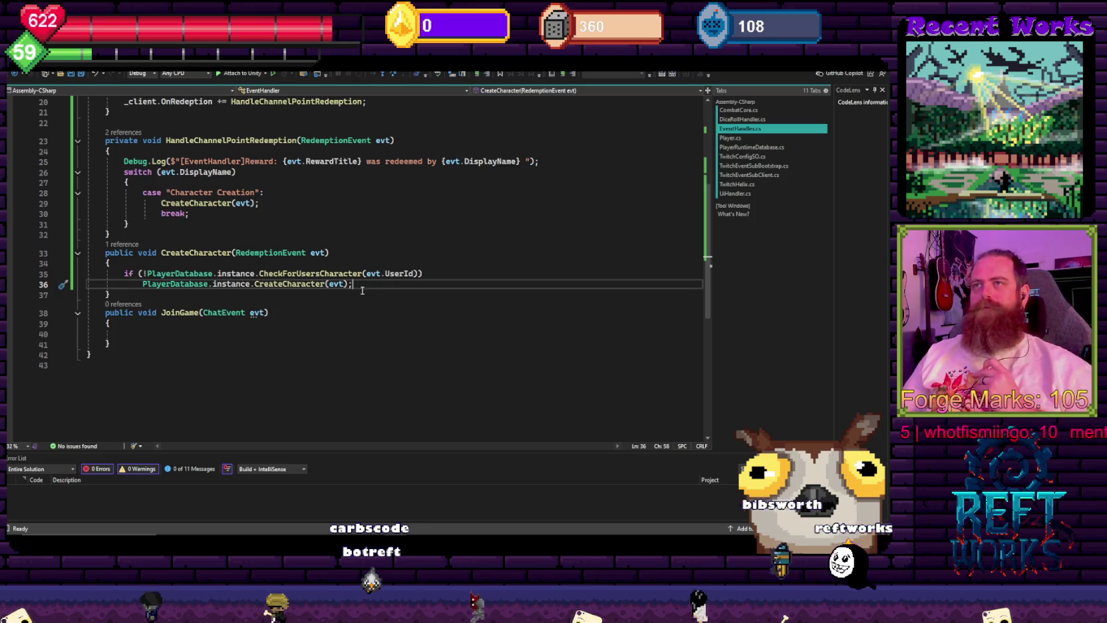
{"action": "double_click", "coordinate": [279, 285]}
{"action": "key", "text": "F12"}
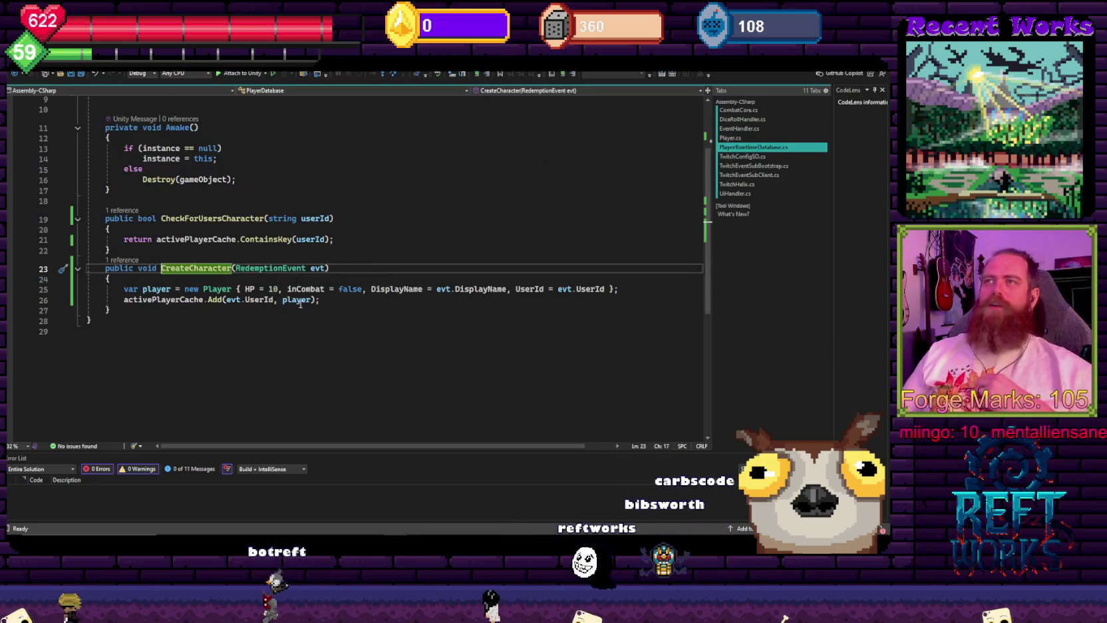
{"action": "left_click", "coordinate": [342, 305]}
{"action": "key", "text": "Return"}
{"action": "key", "text": "Return"}
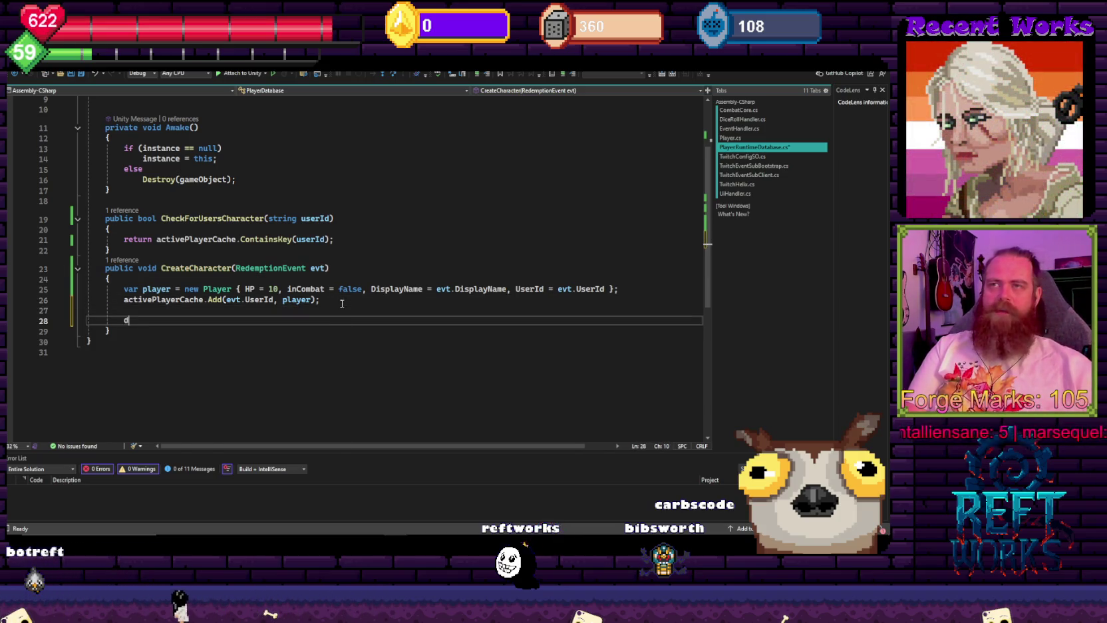
- Add a Debug.Log of "We have a total of {activePlayerCache.Count}" players below the Add call and save
{"action": "type", "text": "ebug.Log($\"act"}
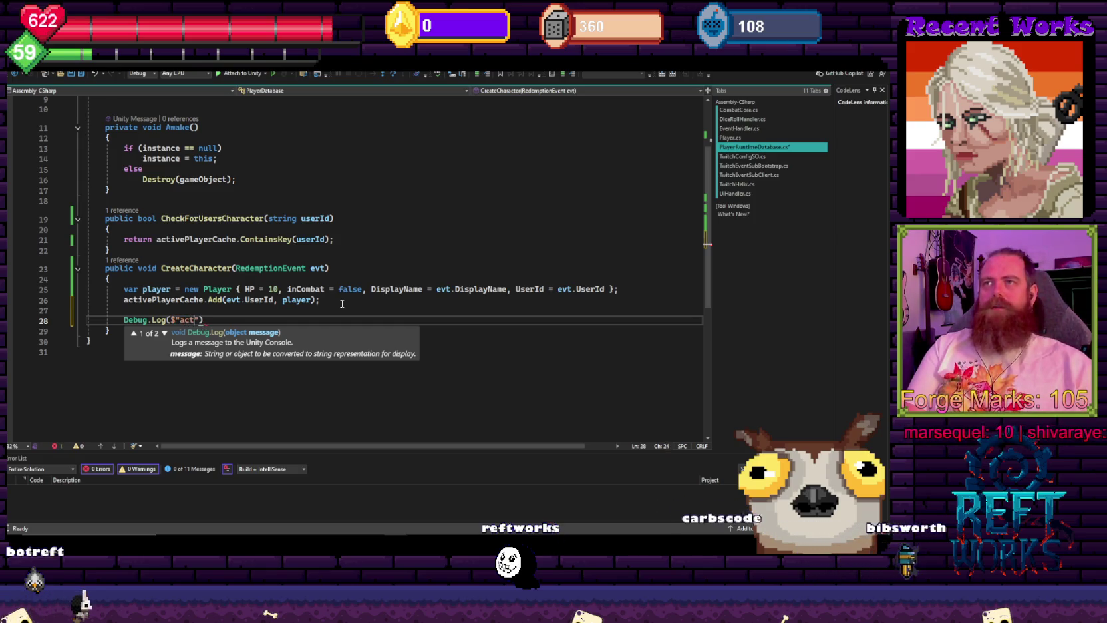
{"action": "type", "text": "We have a "}
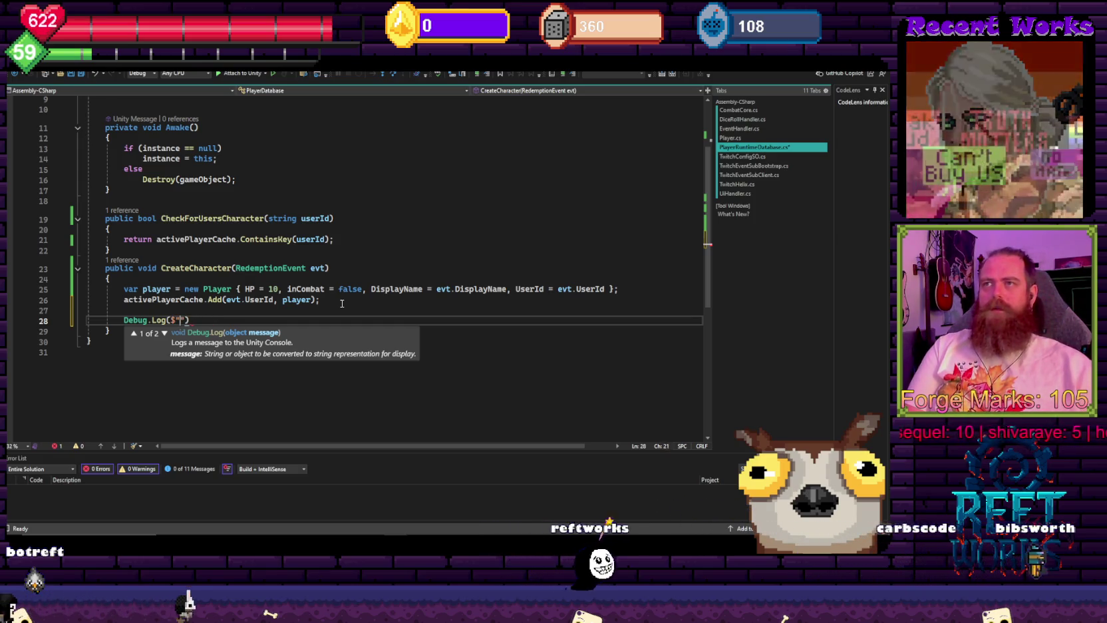
{"action": "type", "text": "total of "}
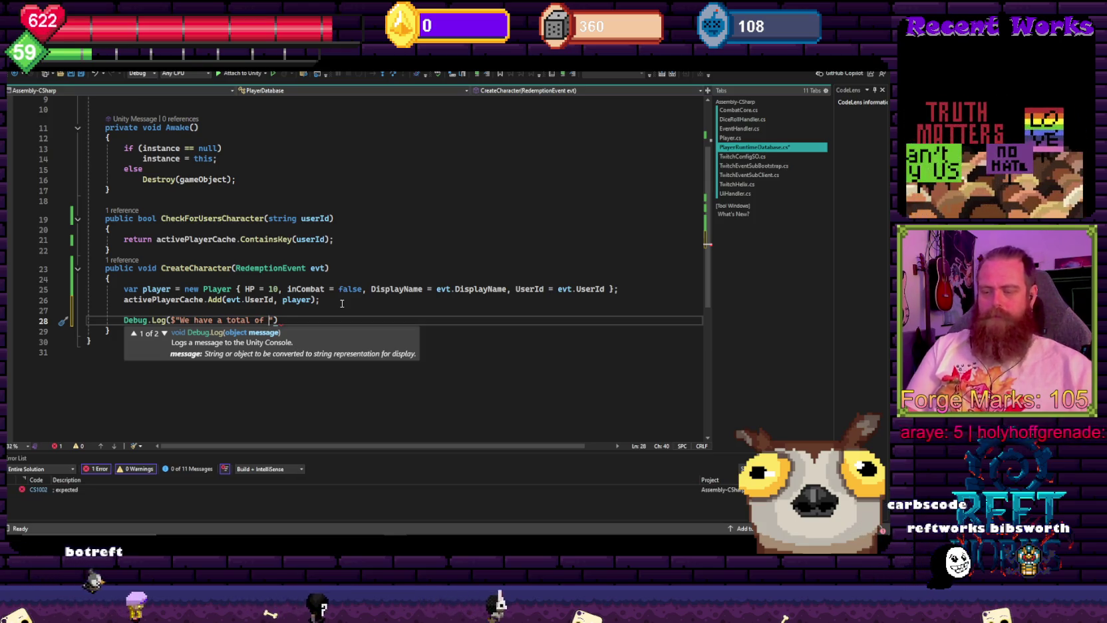
{"action": "type", "text": "{actiplay"}
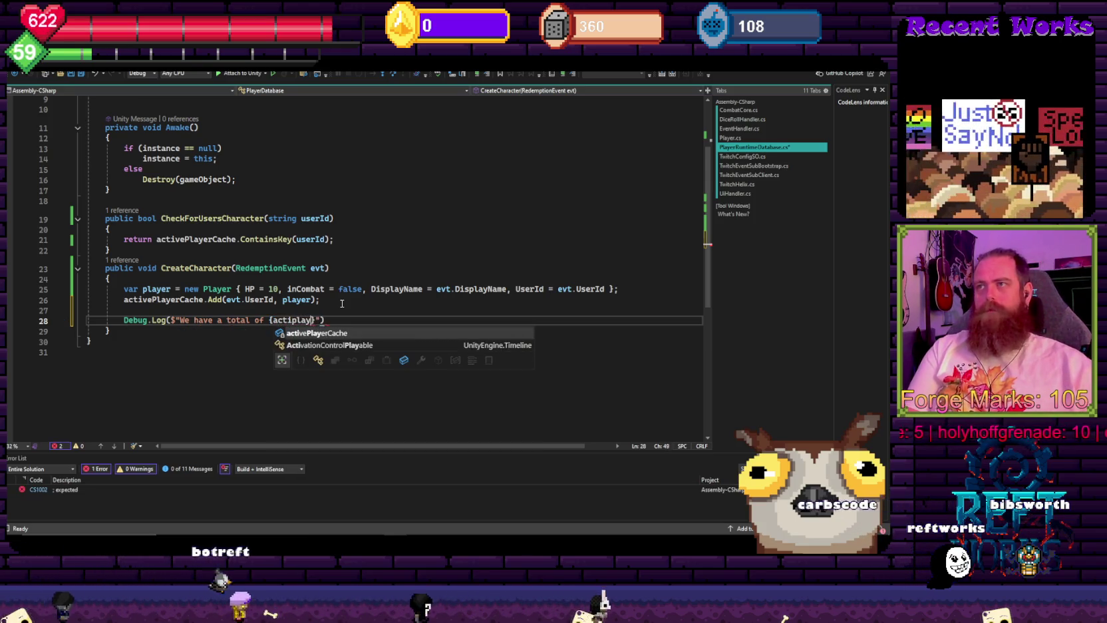
{"action": "type", "text": ".cou"}
{"action": "key", "text": "Tab"}
{"action": "type", "text": "}"}
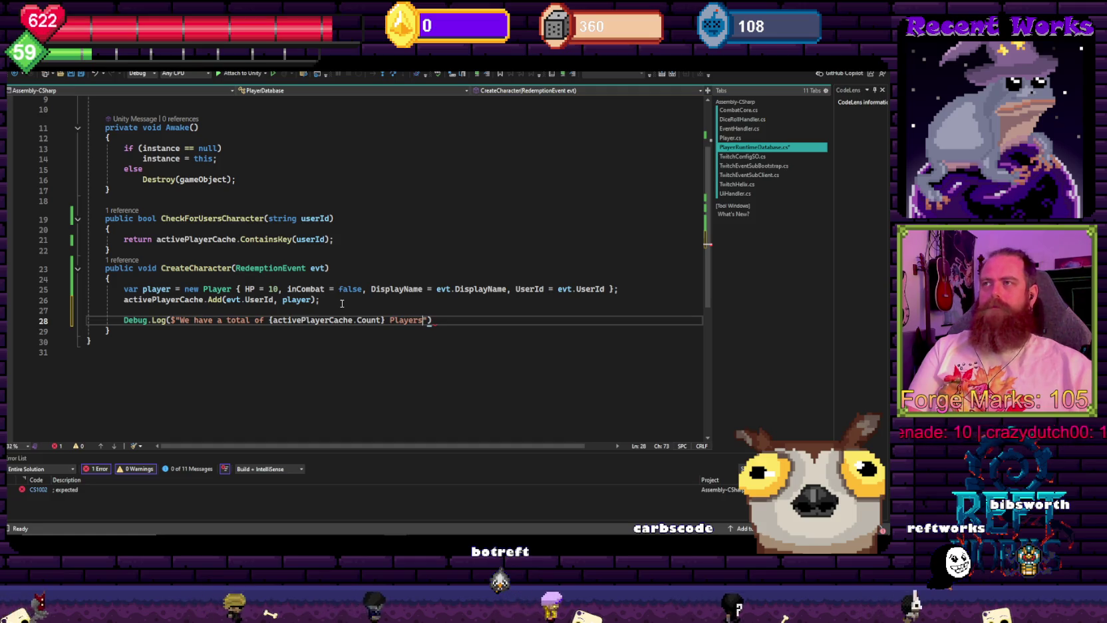
{"action": "type", "text": " Players they are"}
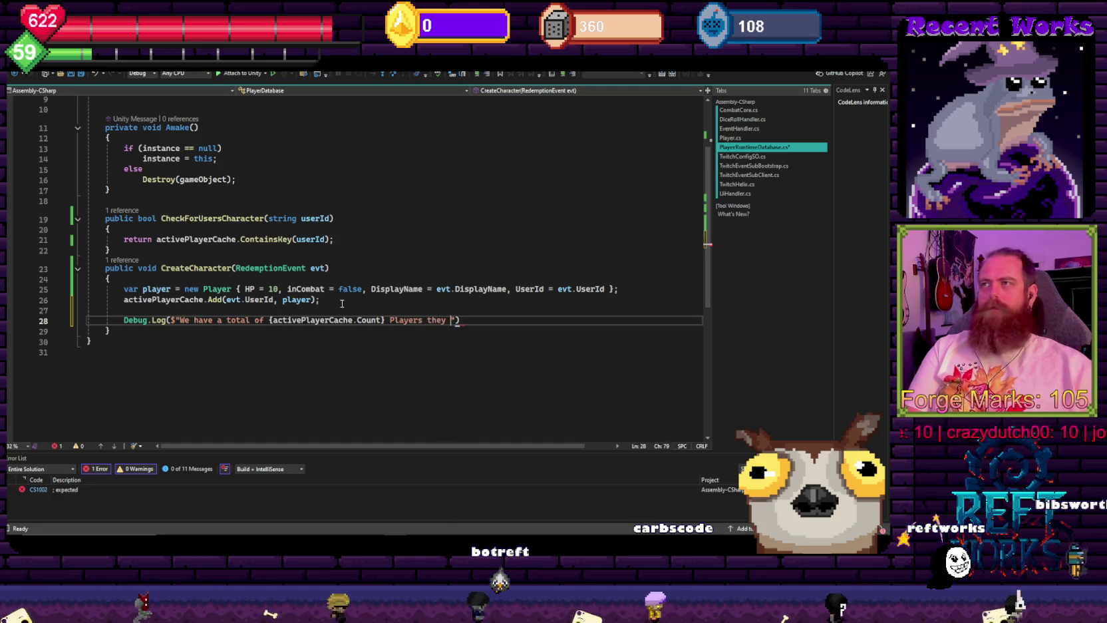
{"action": "key", "text": "BackSpace"}
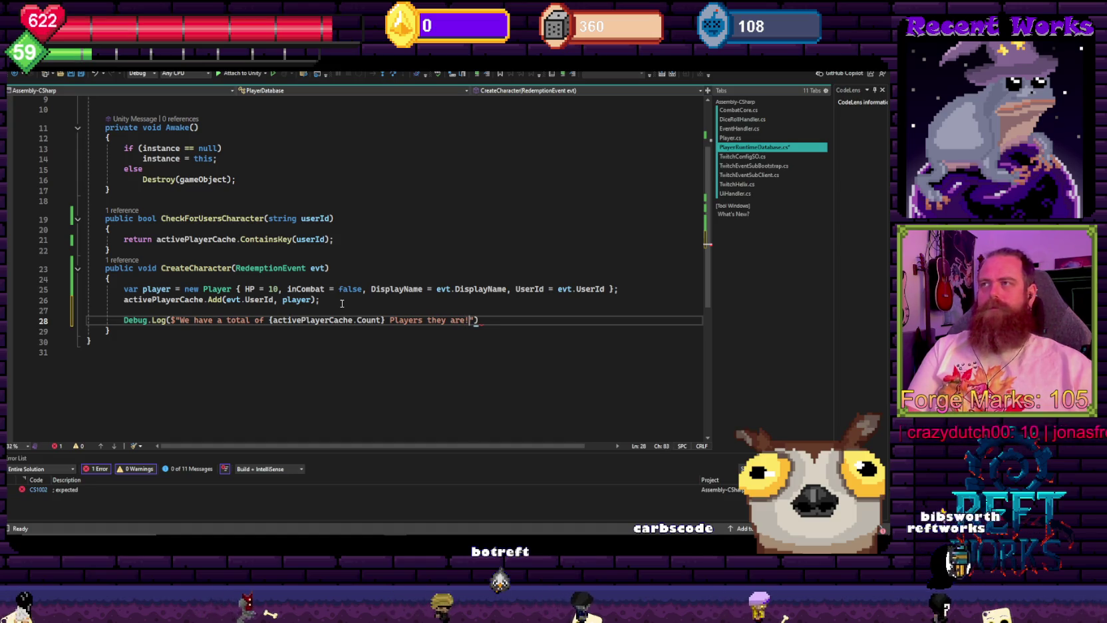
{"action": "type", "text": ": {"}
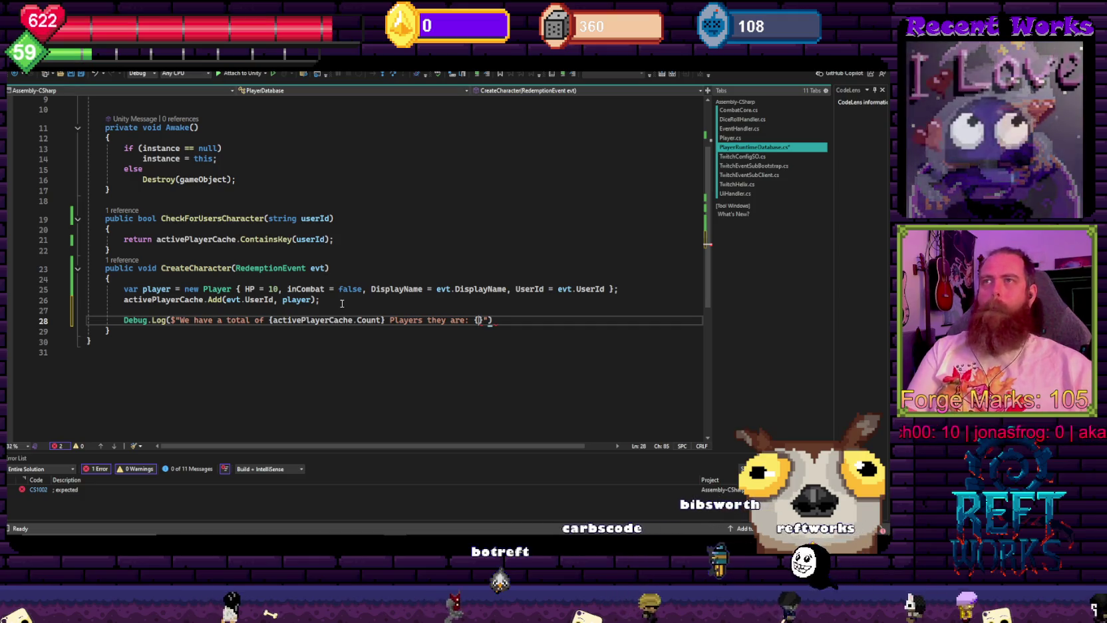
{"action": "type", "text": "}"}
{"action": "key", "text": "Left"}
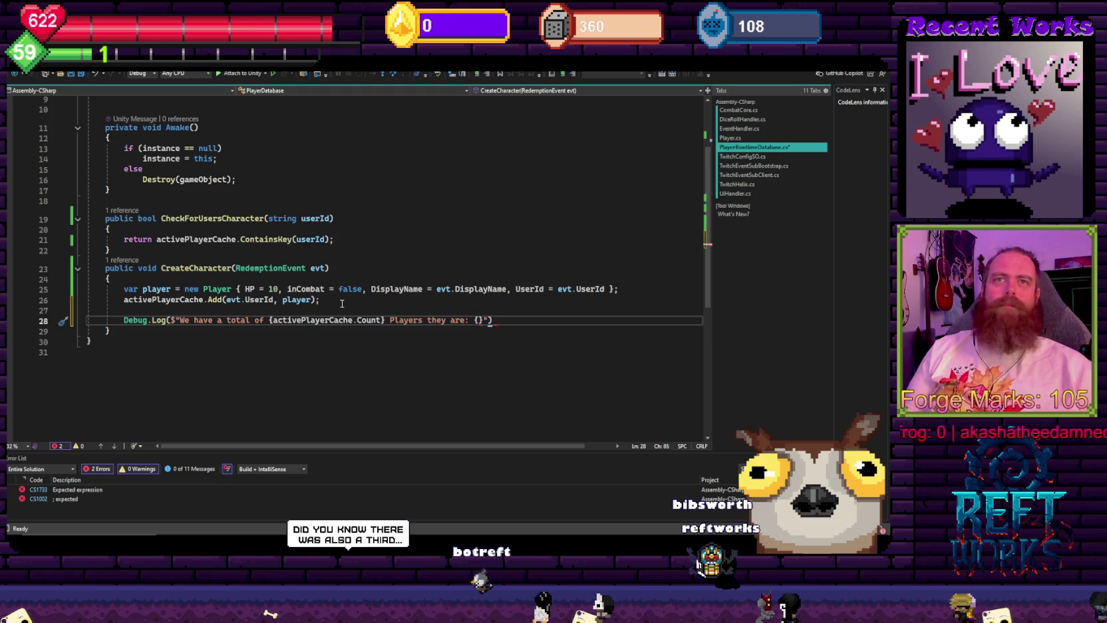
{"action": "key", "text": "BackSpace"}
{"action": "key", "text": "BackSpace"}
{"action": "key", "text": "BackSpace"}
{"action": "key", "text": "BackSpace"}
{"action": "key", "text": "BackSpace"}
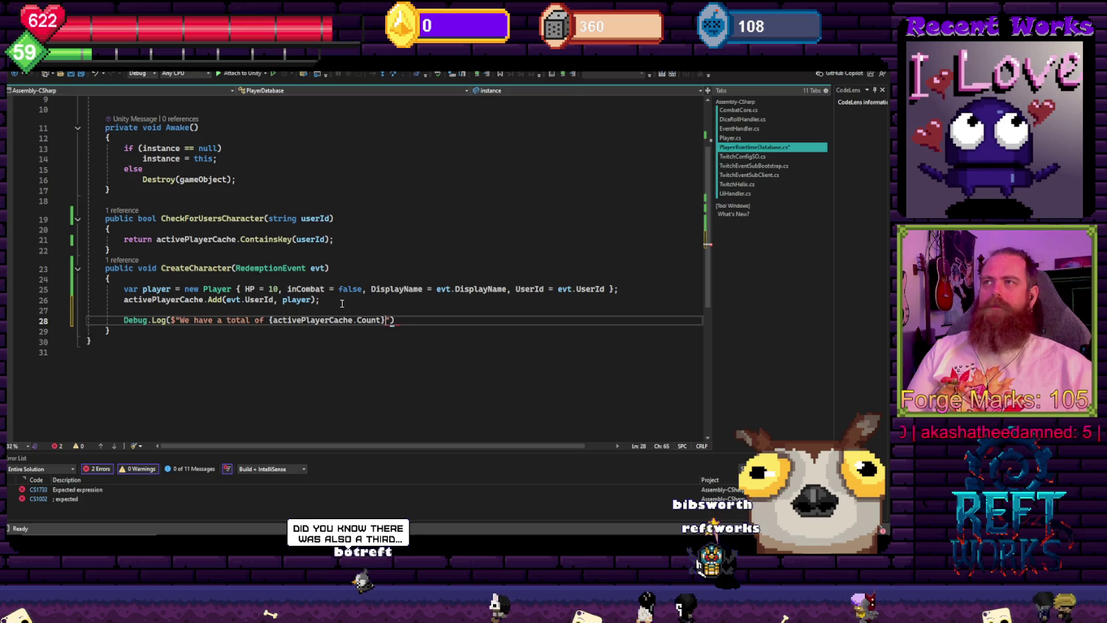
{"action": "type", "text": "}\")"}
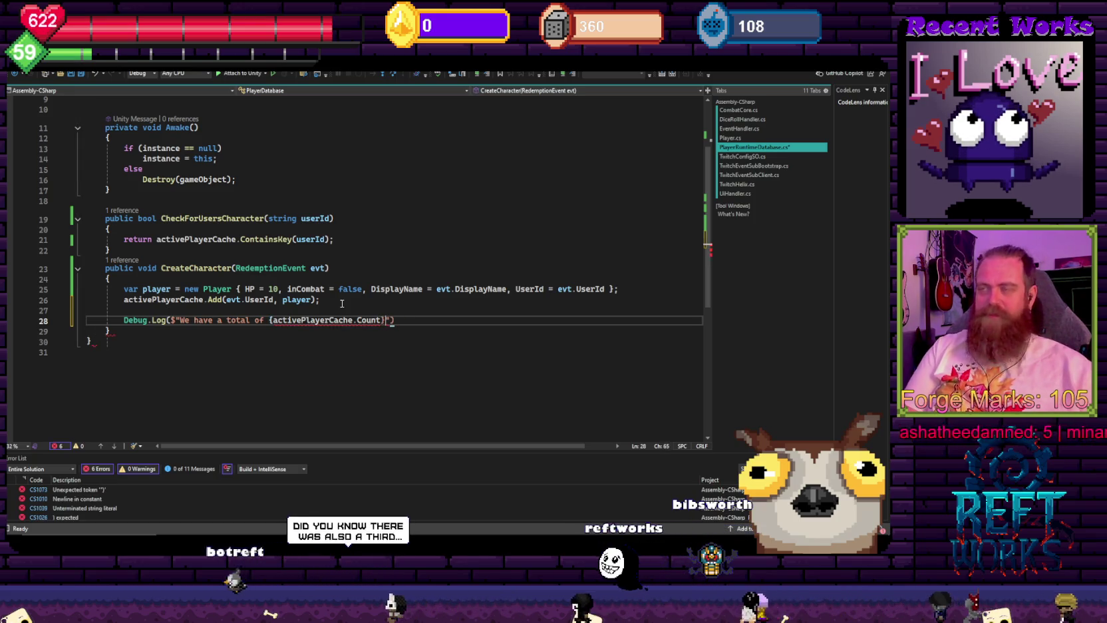
{"action": "type", "text": ";"}
{"action": "key", "text": "ctrl+s"}
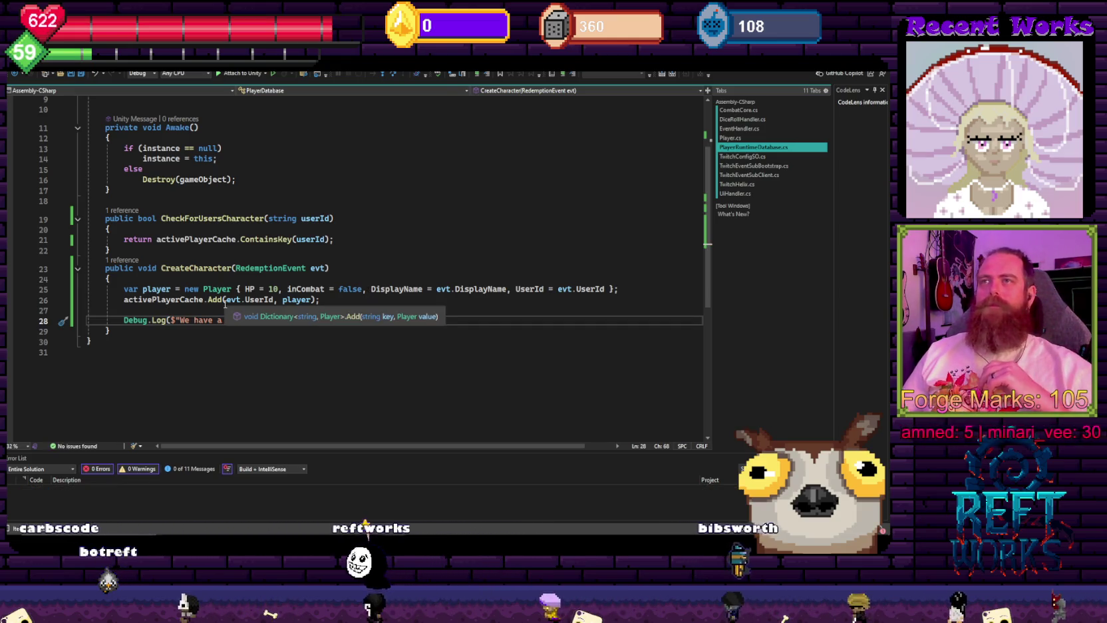
{"action": "key", "text": "Home"}
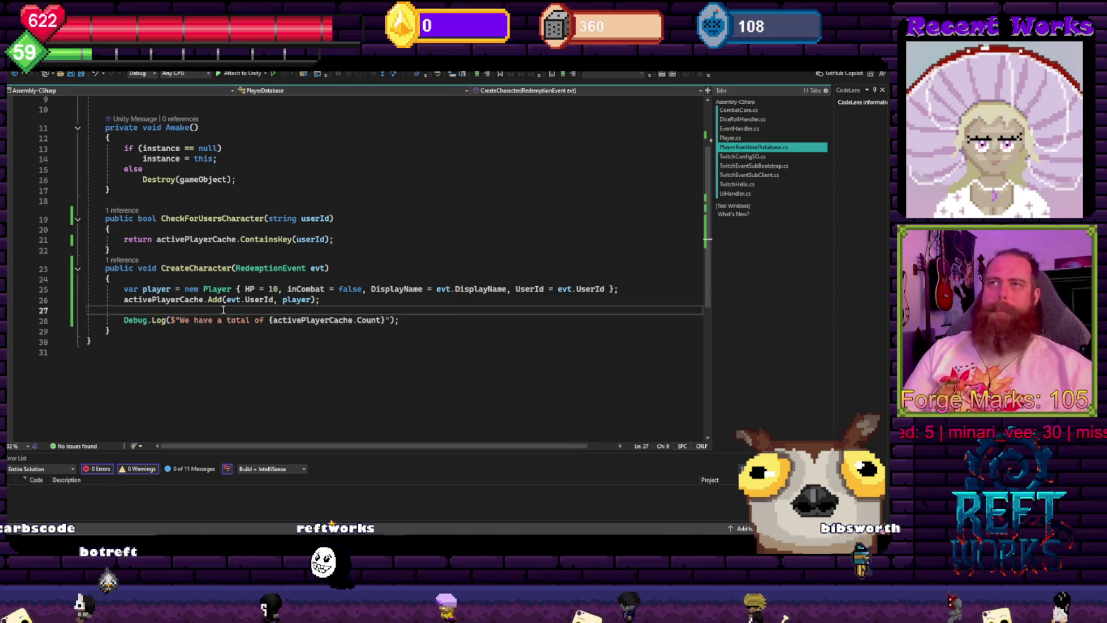
{"action": "left_click", "coordinate": [223, 310]}
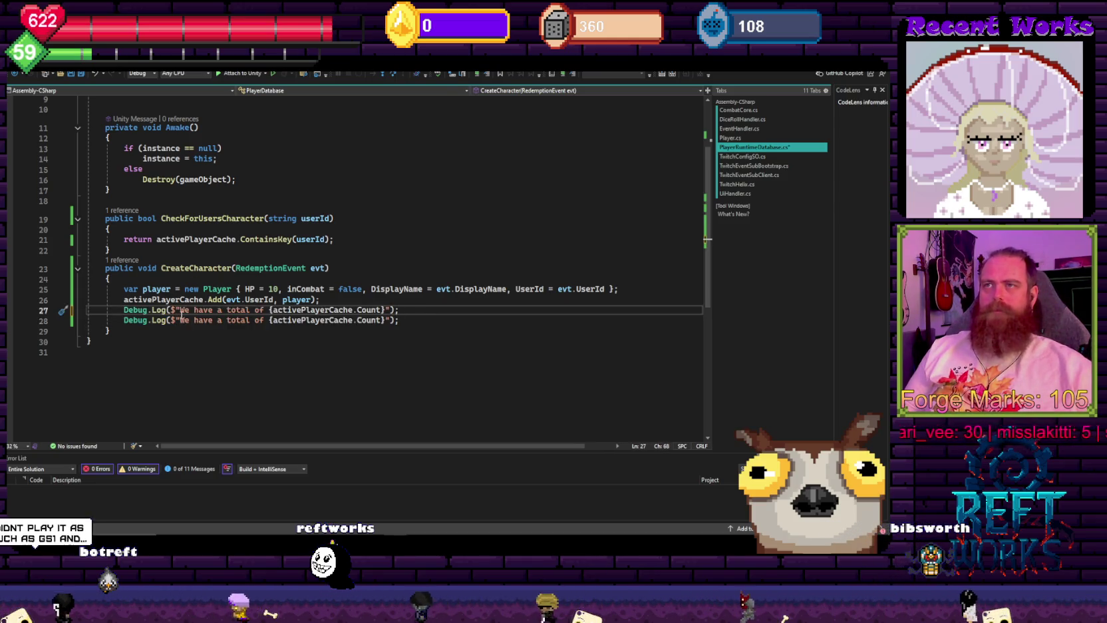
- Rewrite the line-27 log to "{evt.DisplayName} has joined the ranks! Welcome"
{"action": "left_click_drag", "start_coordinate": [181, 310], "coordinate": [267, 310]}
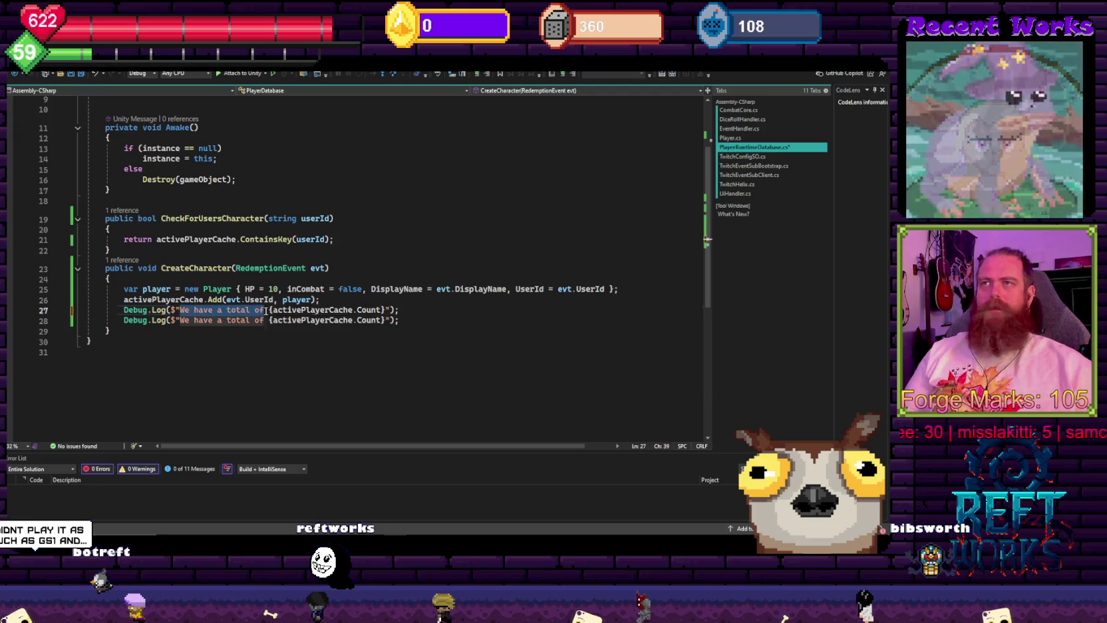
{"action": "key", "text": "BackSpace"}
{"action": "left_click", "coordinate": [199, 310]}
{"action": "double_click", "coordinate": [199, 310]}
{"action": "type", "text": "evt.DisplayName"}
{"action": "key", "text": "ctrl+s"}
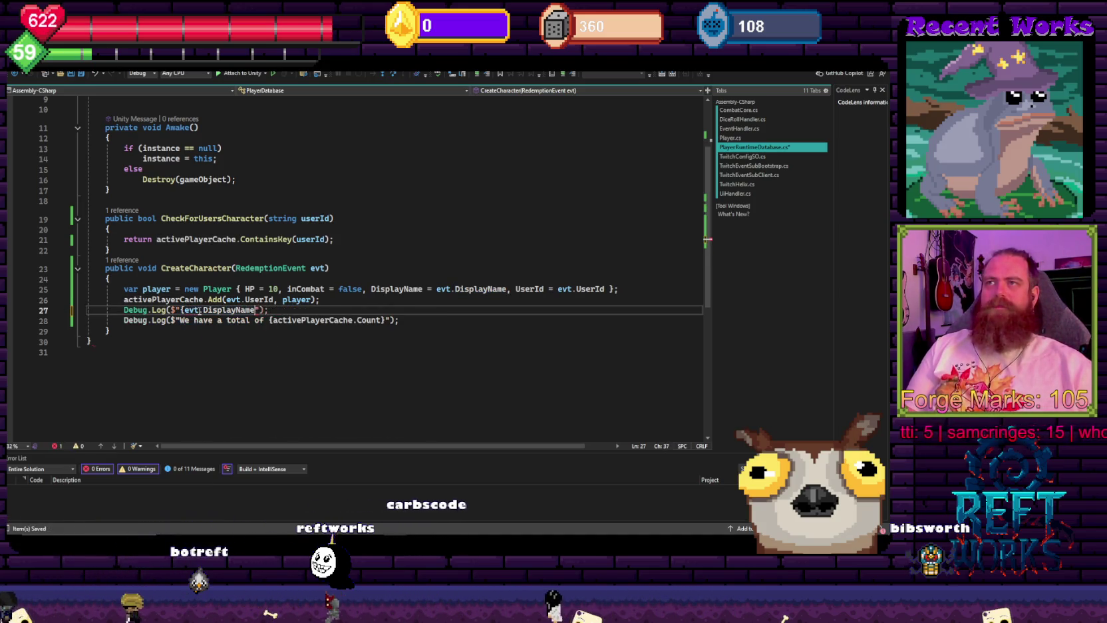
{"action": "type", "text": "has joined the ranks"}
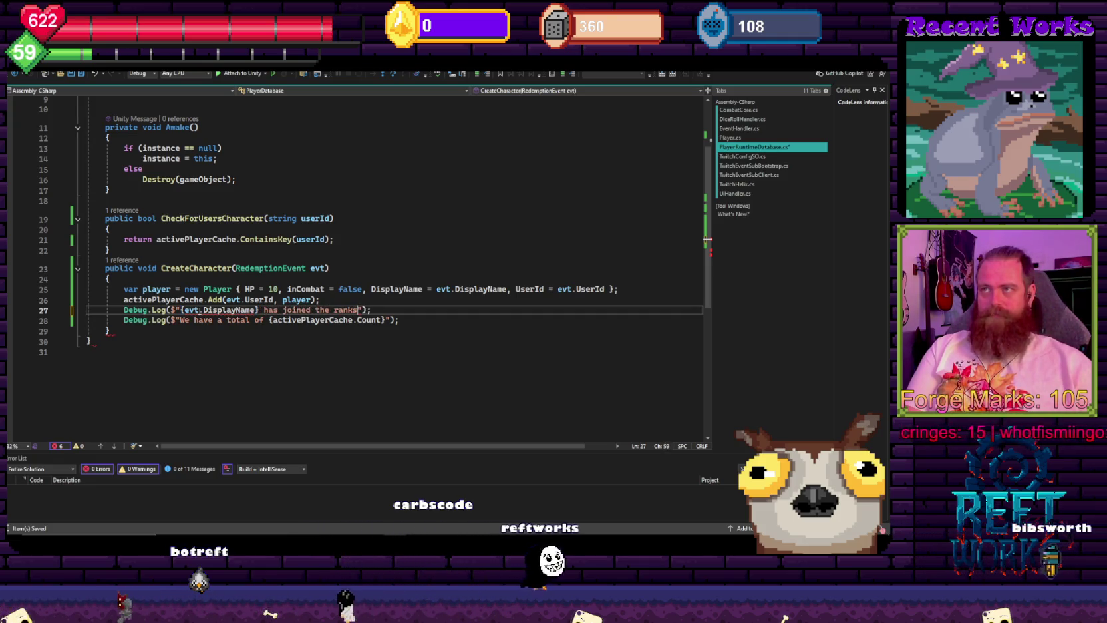
{"action": "type", "text": "! Wlcome Adventurer!"}
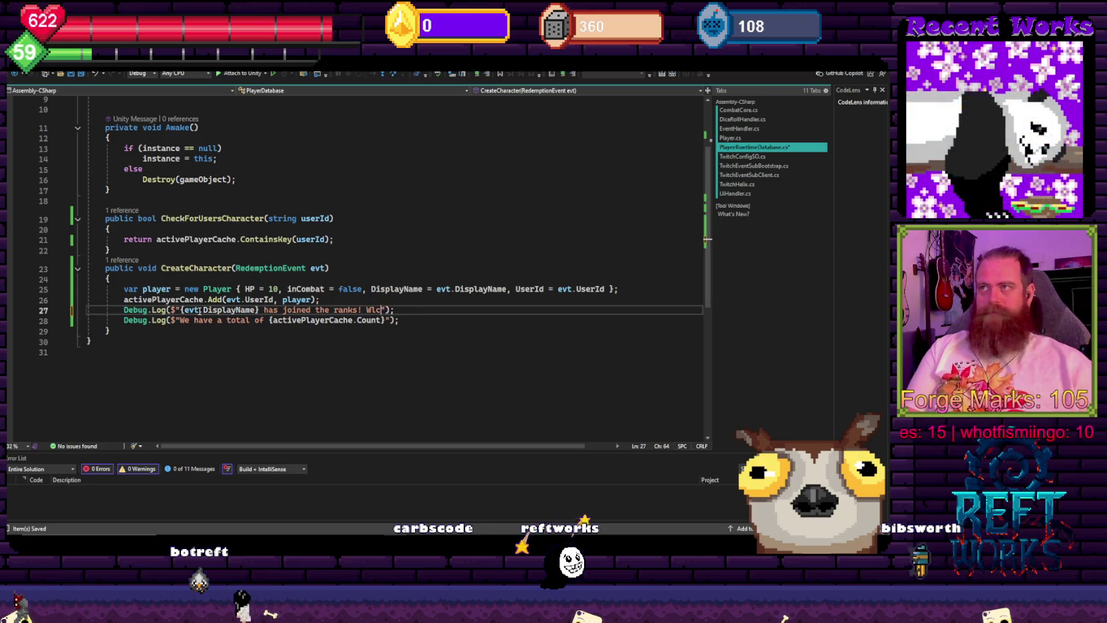
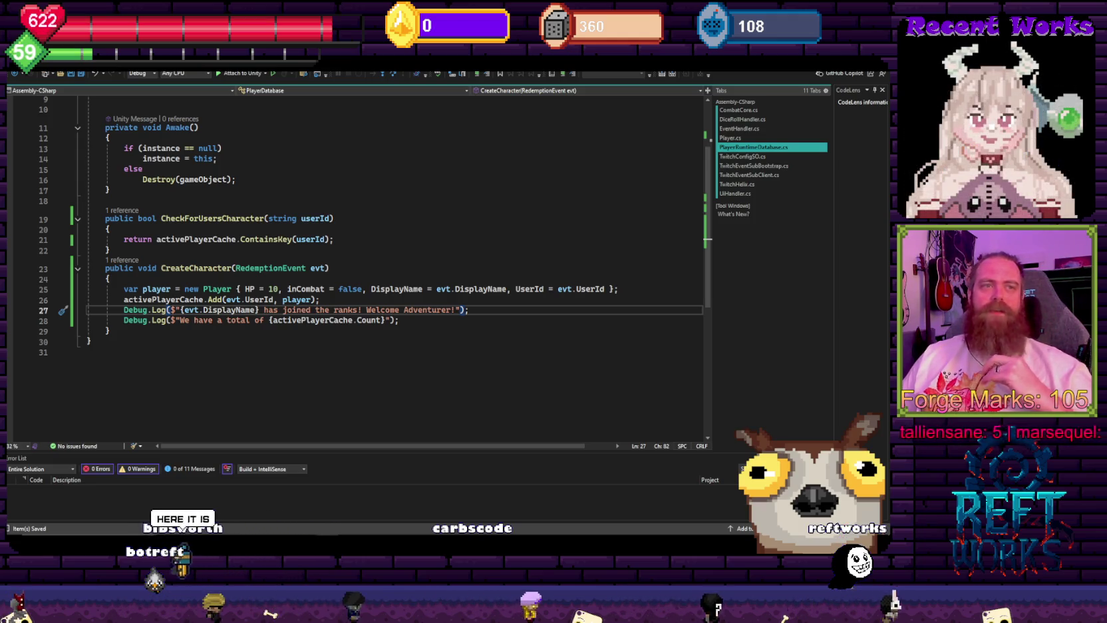
- Review CreateCharacter's Debug.Log lines and the CheckForUsersCharacter method, then return to the running Unity editor
{"action": "left_click", "coordinate": [432, 263]}
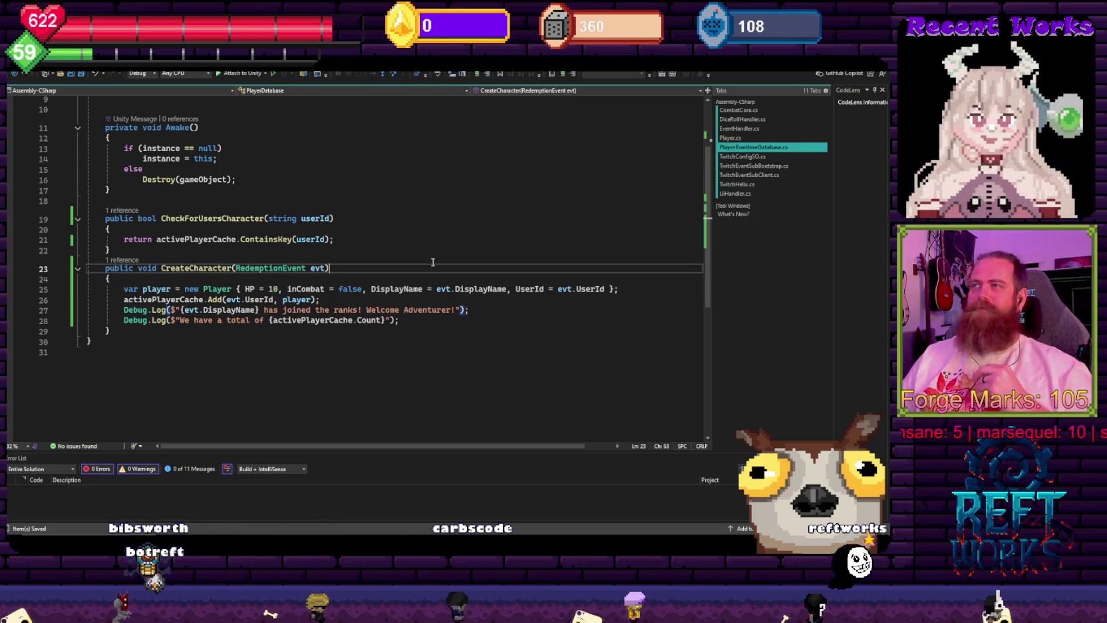
{"action": "left_click", "coordinate": [436, 324]}
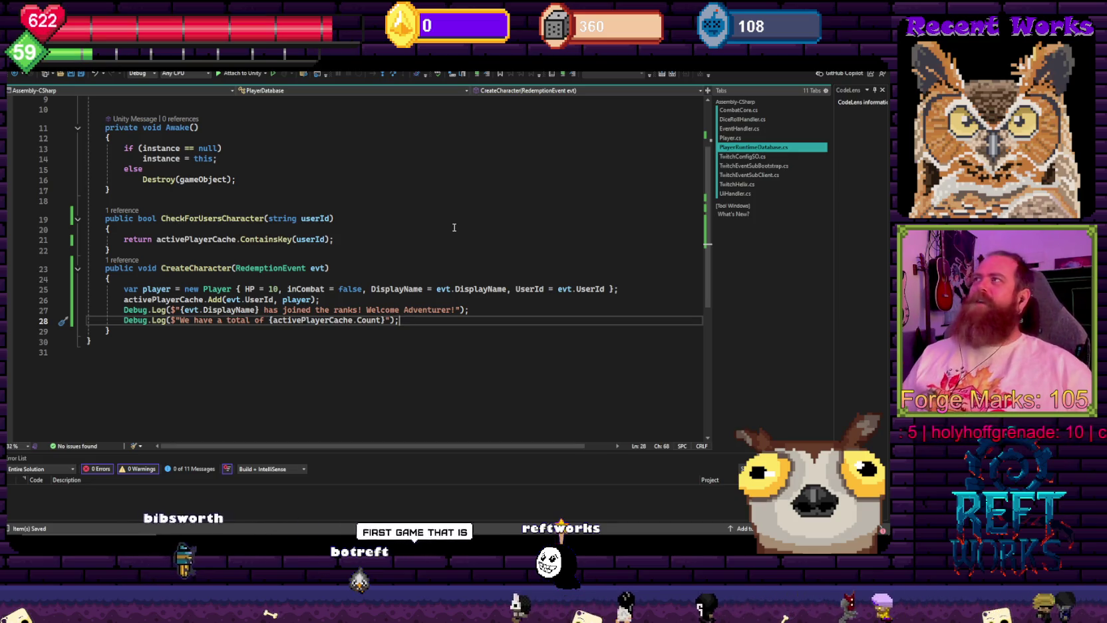
{"action": "scroll", "coordinate": [466, 219], "scroll_direction": "right", "scroll_amount": 1}
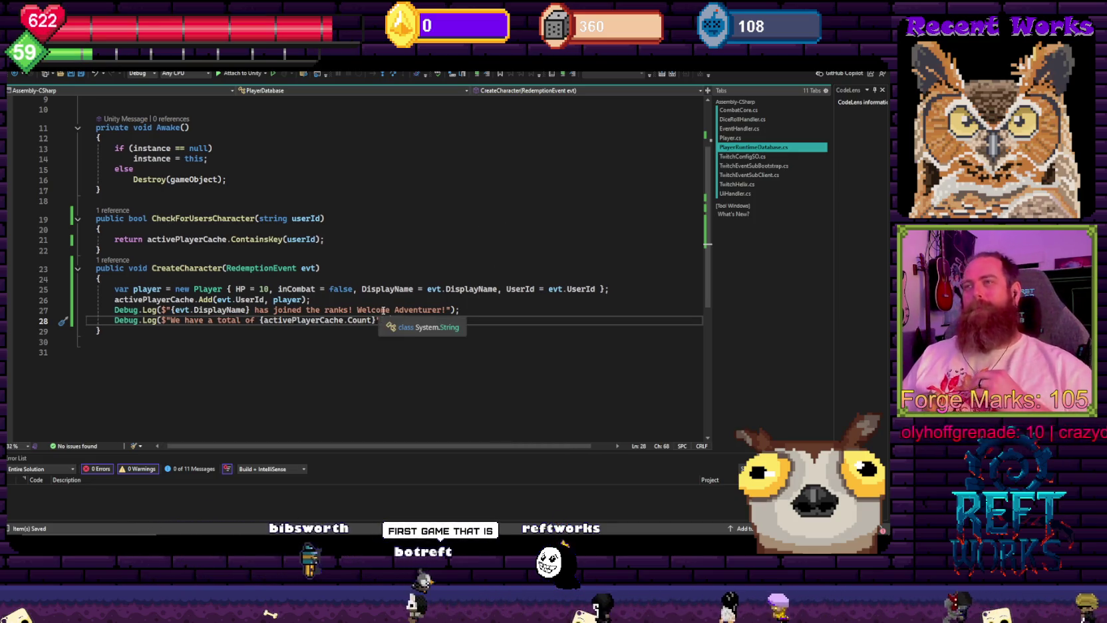
{"action": "key", "text": "Up"}
{"action": "key", "text": "Up"}
{"action": "key", "text": "Up"}
{"action": "key", "text": "alt+Tab"}
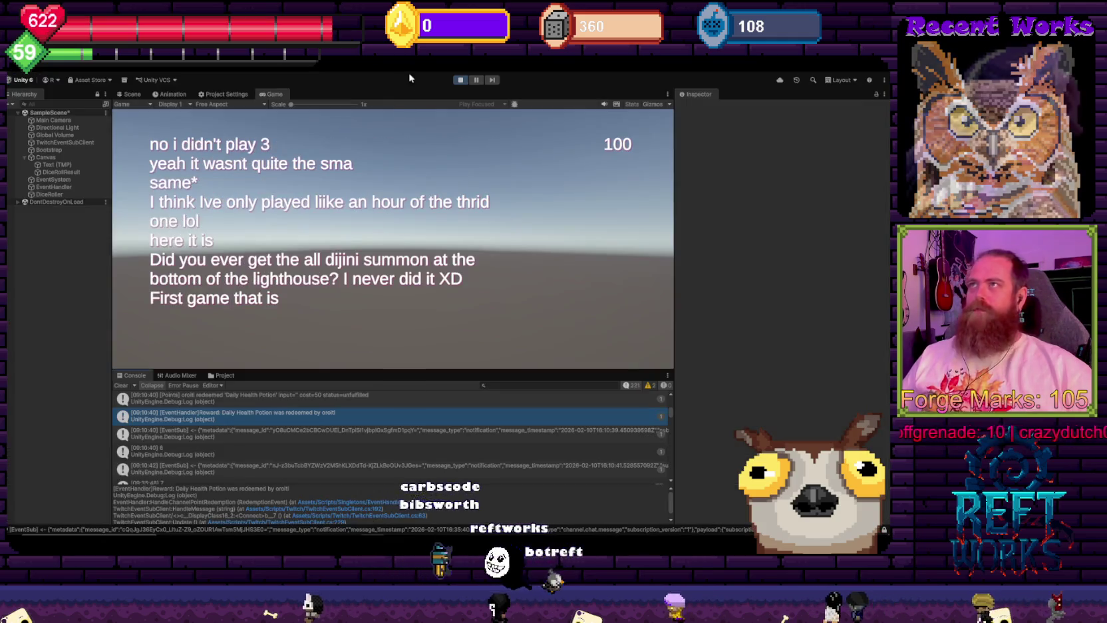
- Exit Play mode so the edited scripts recompile, then start the scene again
{"action": "left_click", "coordinate": [461, 81]}
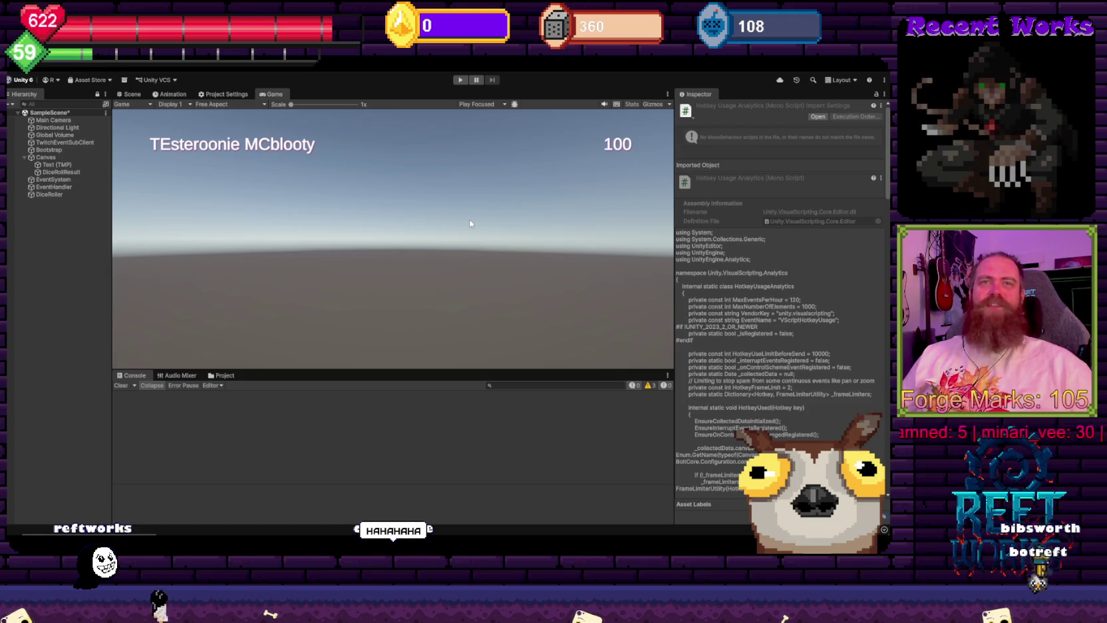
{"action": "left_click", "coordinate": [458, 79]}
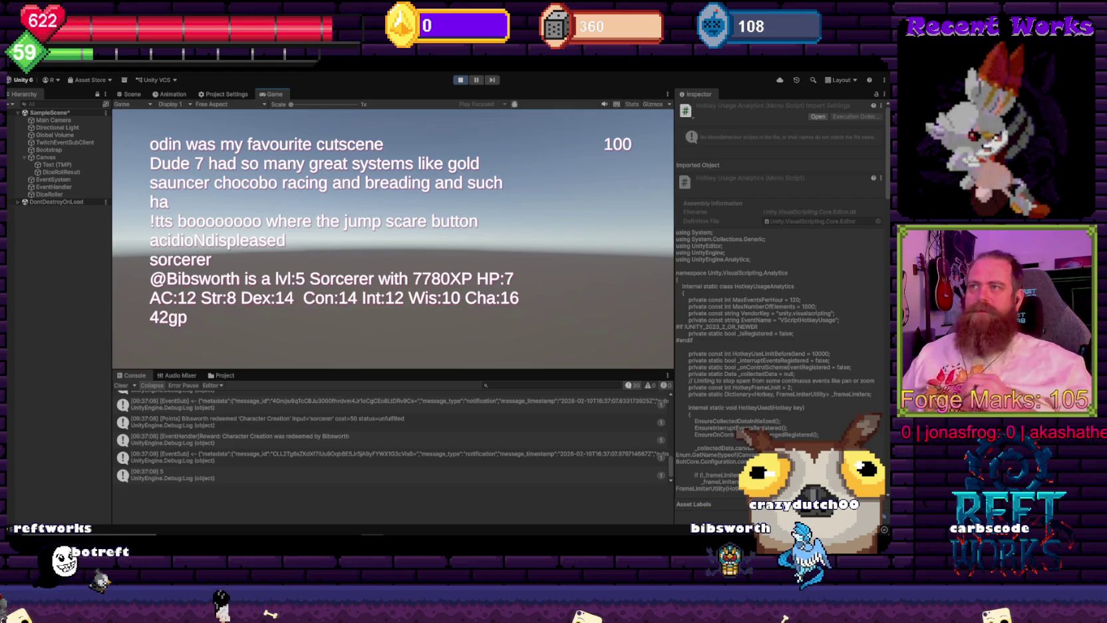
- Select the Character Creation redemption log in the Console to see its stack trace
{"action": "left_click", "coordinate": [267, 440]}
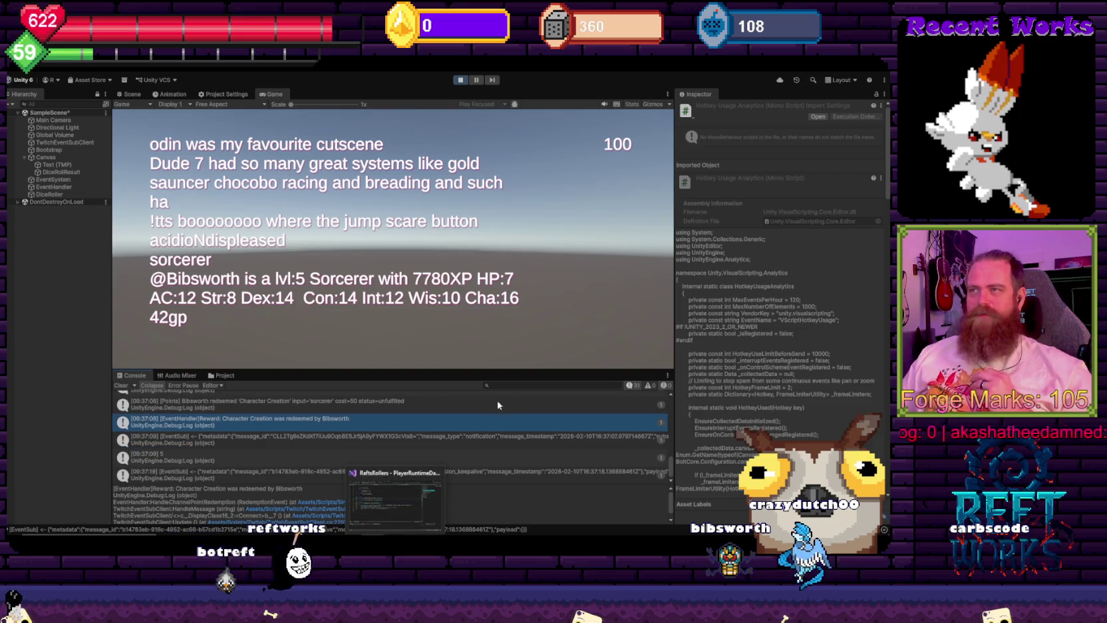
- Search the Console for 'adven' and then 'h', clearing each, while comparing against the PlayerDatabase code
{"action": "type", "text": "adven"}
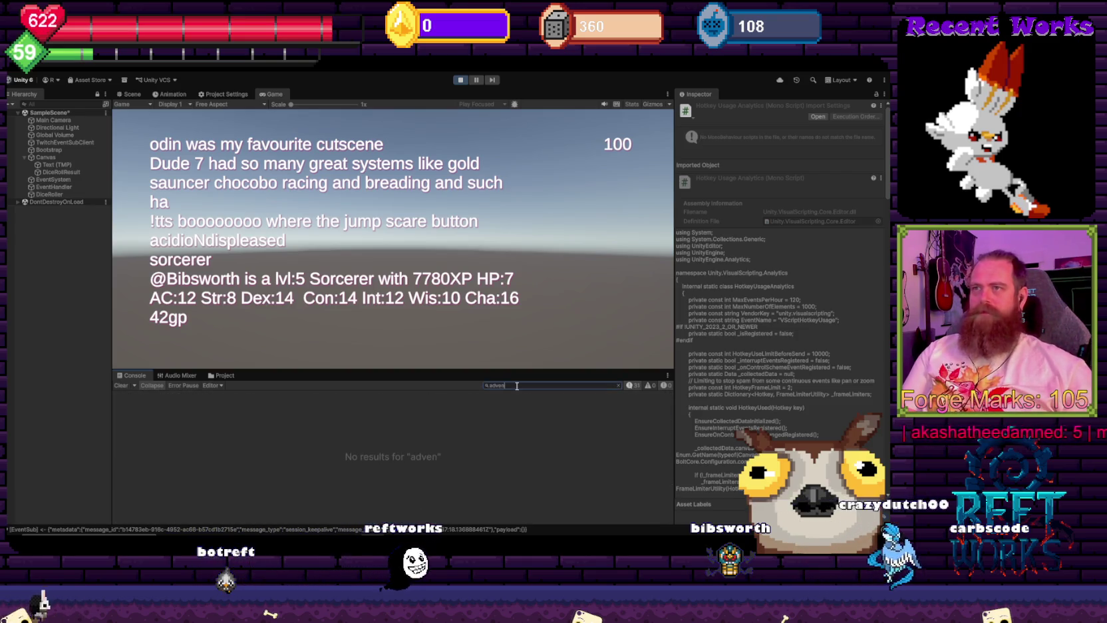
{"action": "key", "text": "BackSpace"}
{"action": "key", "text": "BackSpace"}
{"action": "key", "text": "BackSpace"}
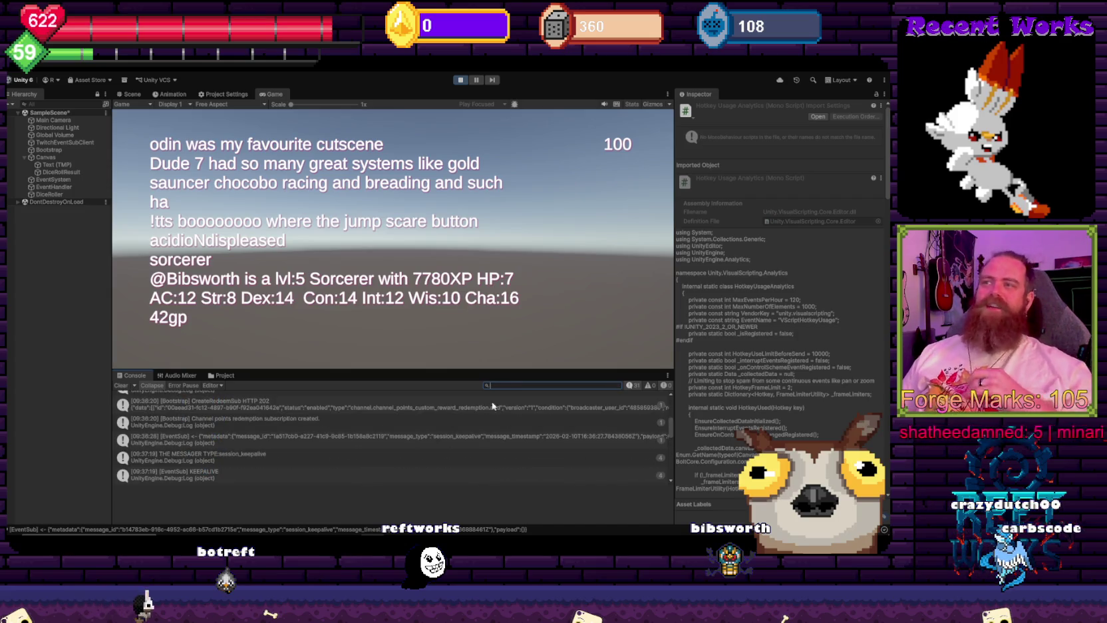
{"action": "key", "text": "alt+Tab"}
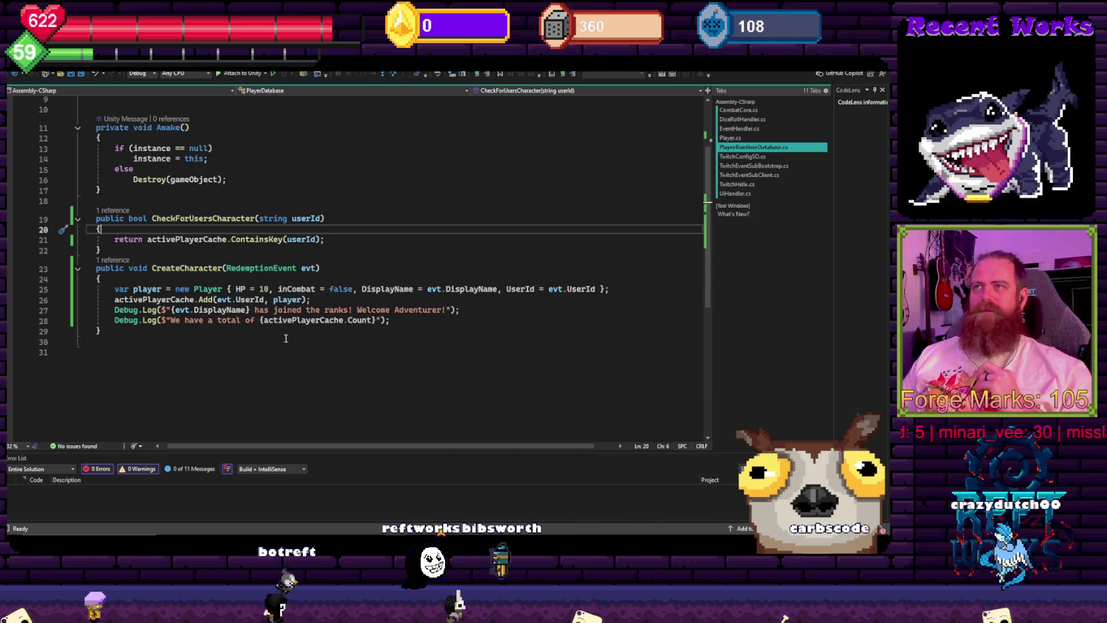
{"action": "key", "text": "alt+Tab"}
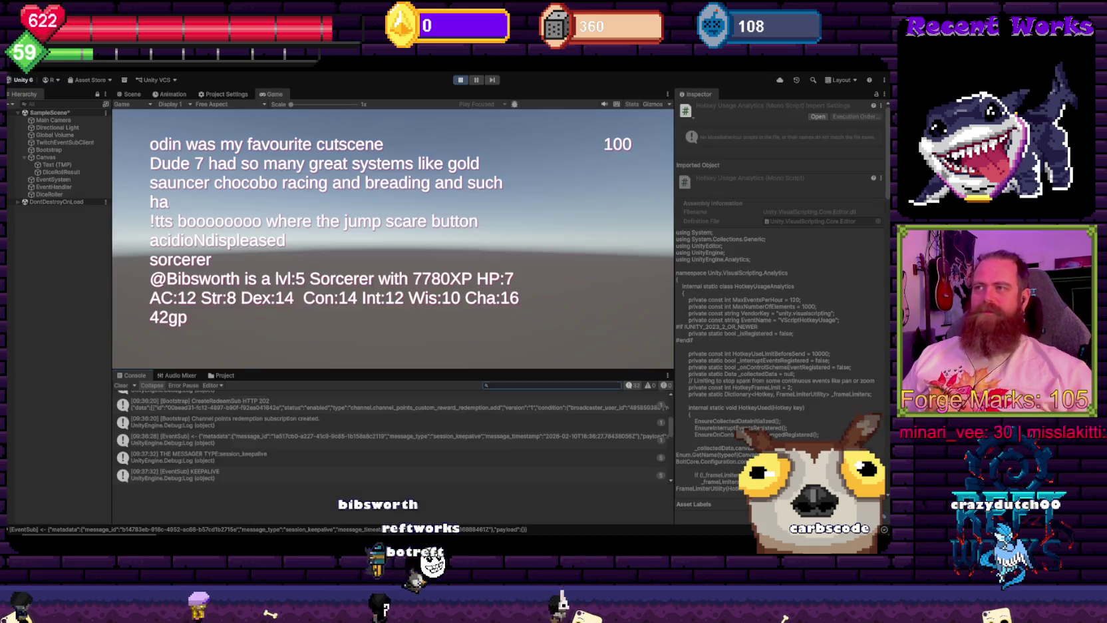
{"action": "type", "text": "h"}
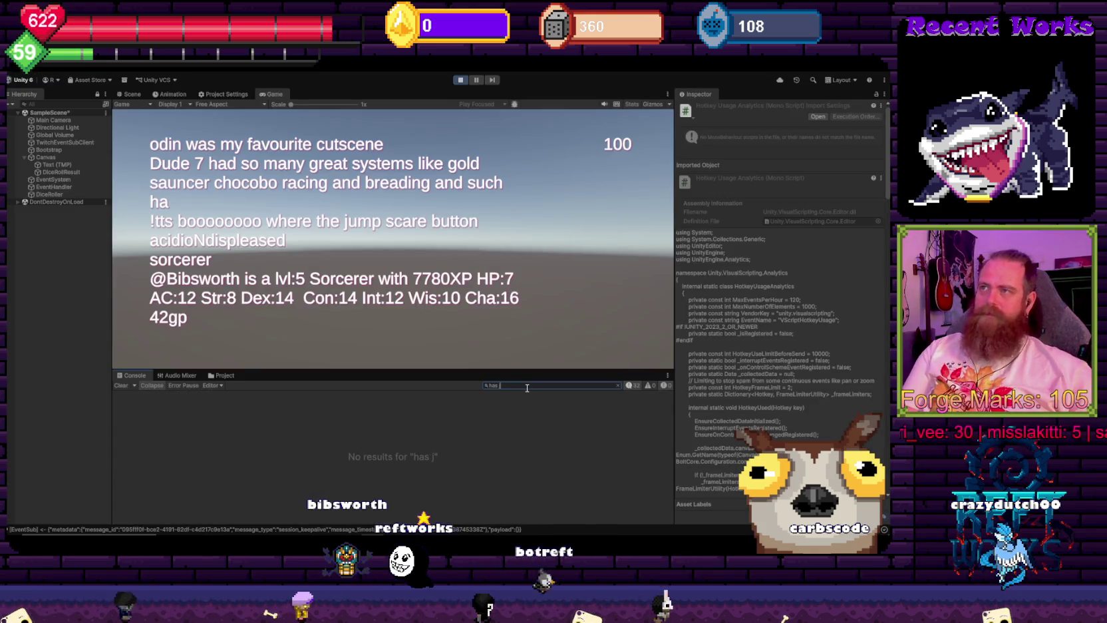
{"action": "key", "text": "BackSpace"}
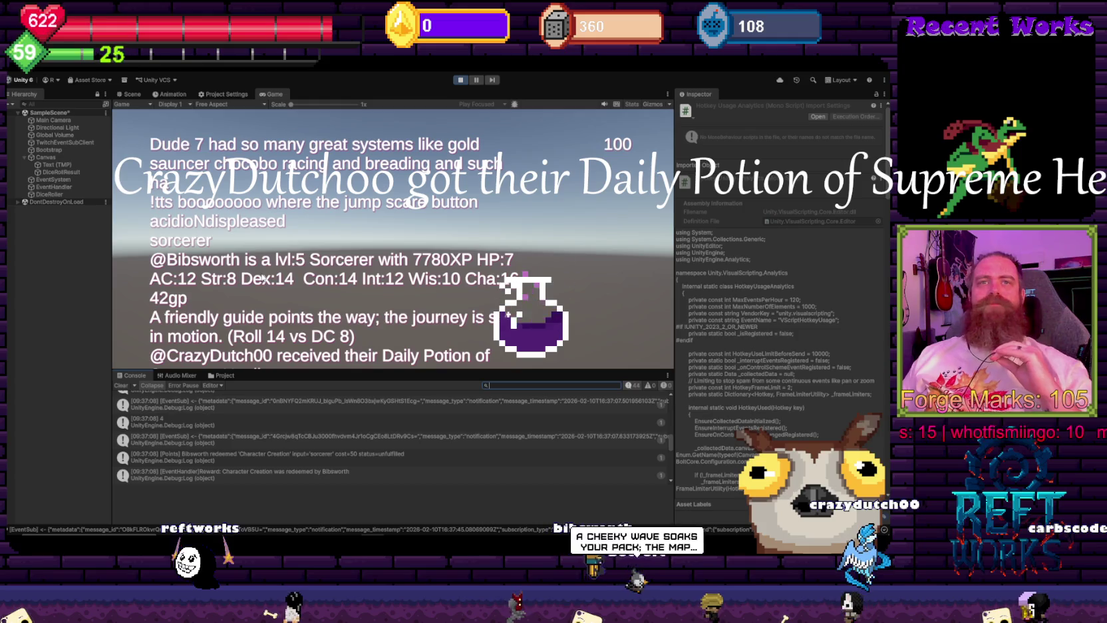
{"action": "key", "text": "alt+Tab"}
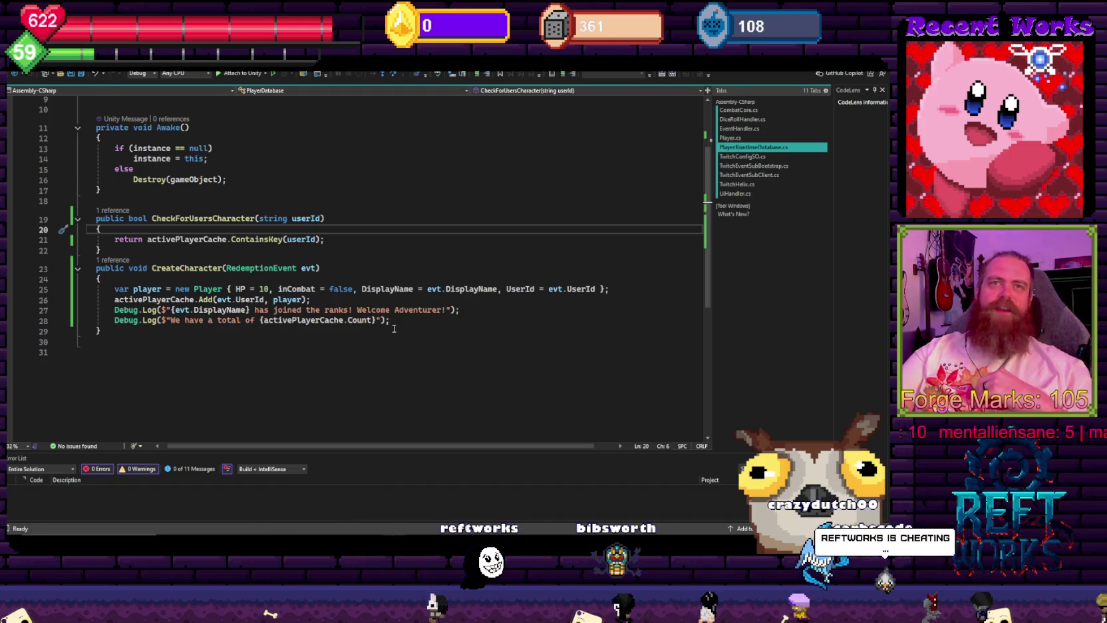
- Delete the two blank lines below the activePlayerCache field in PlayerDatabase
{"action": "left_click", "coordinate": [395, 225]}
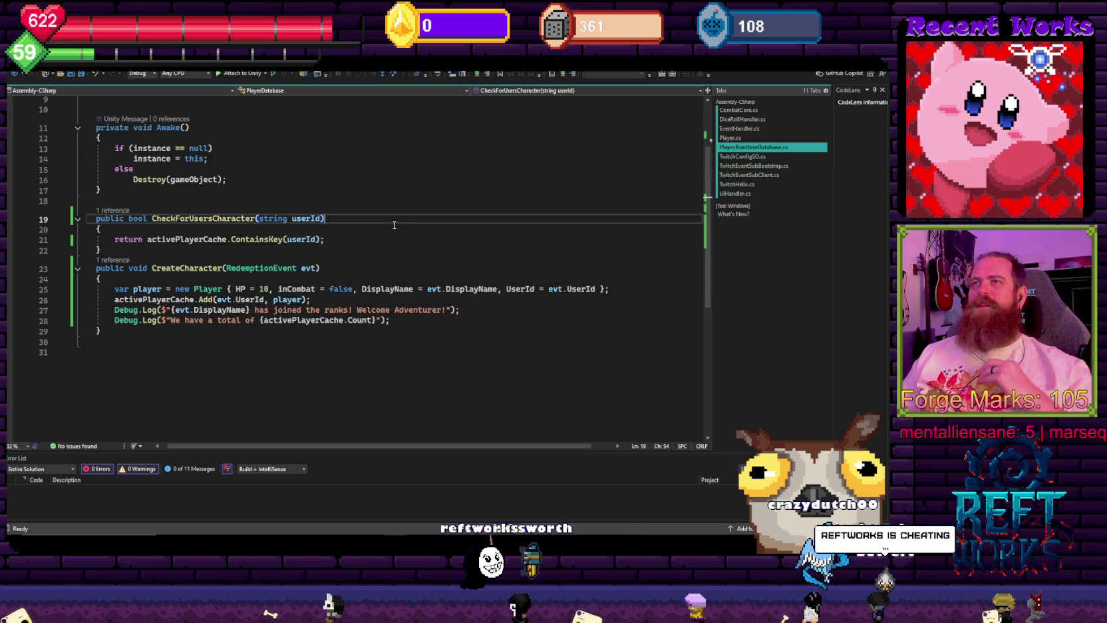
{"action": "scroll", "coordinate": [386, 293], "scroll_direction": "up", "scroll_amount": 3}
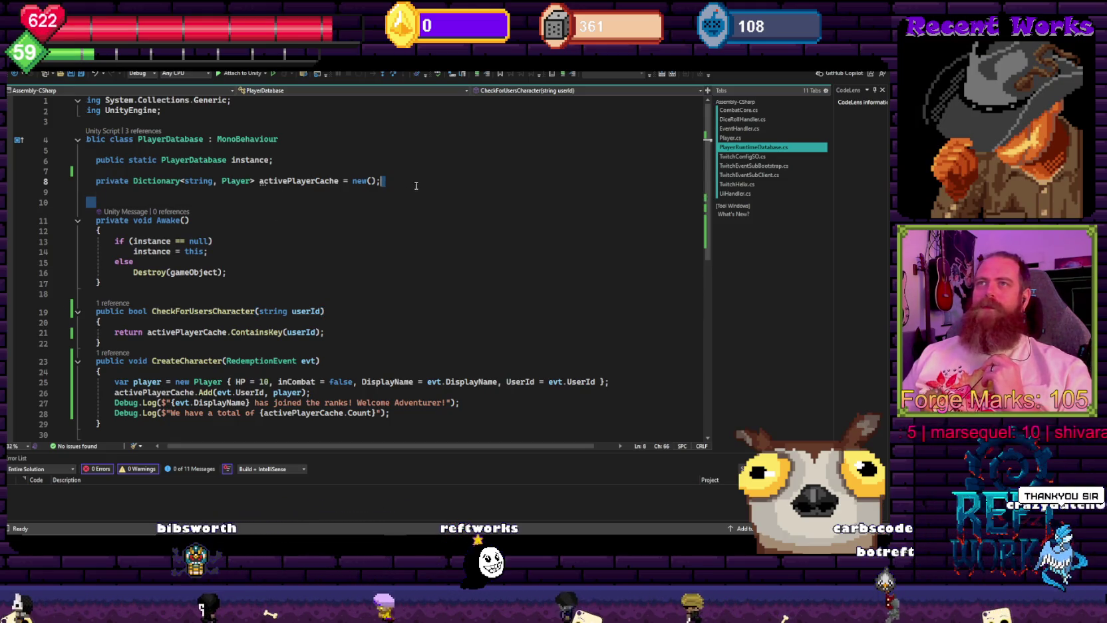
{"action": "key", "text": "Delete"}
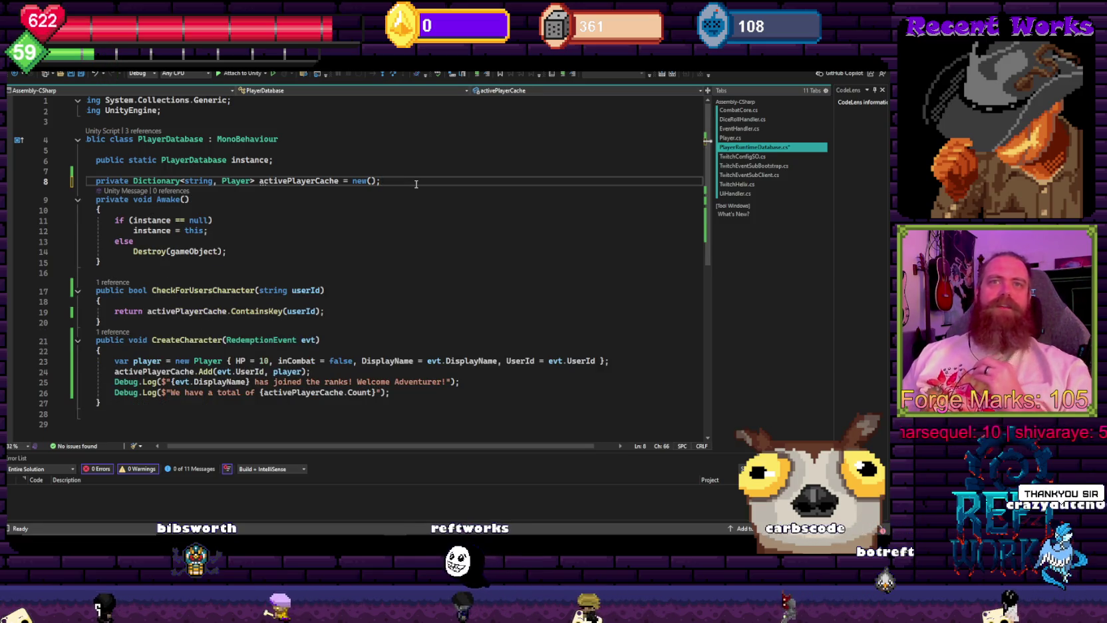
{"action": "scroll", "coordinate": [390, 295], "scroll_direction": "down", "scroll_amount": 2}
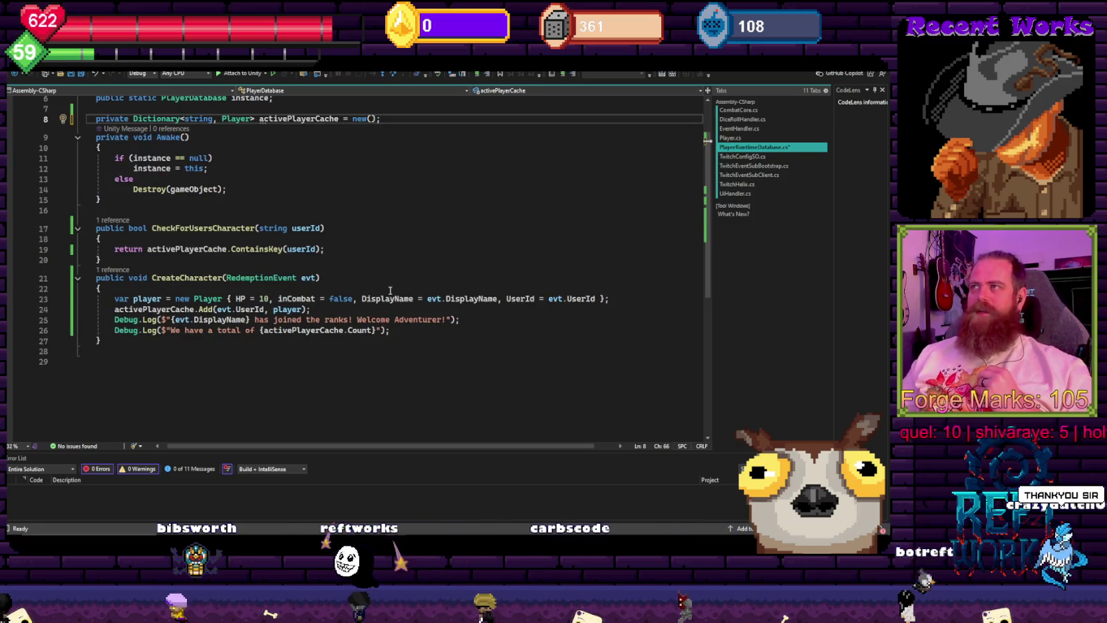
{"action": "mouse_move", "coordinate": [290, 335]}
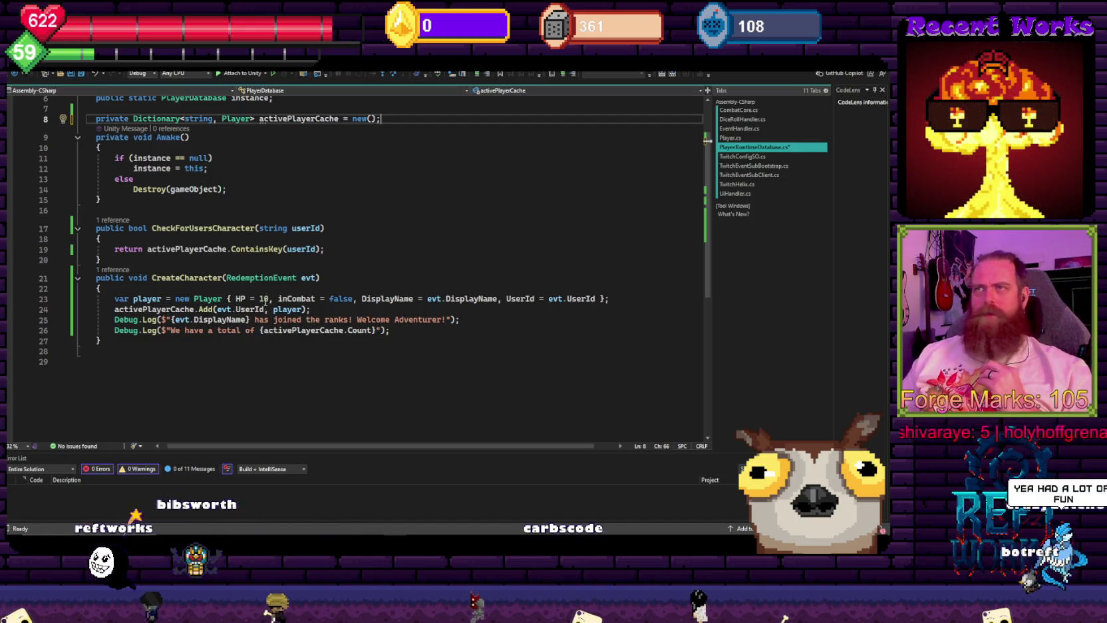
- Open the CreateCharacter call in EventHandler's HandleChannelPointRedemption from its reference list
{"action": "left_click", "coordinate": [115, 269]}
{"action": "double_click", "coordinate": [161, 242]}
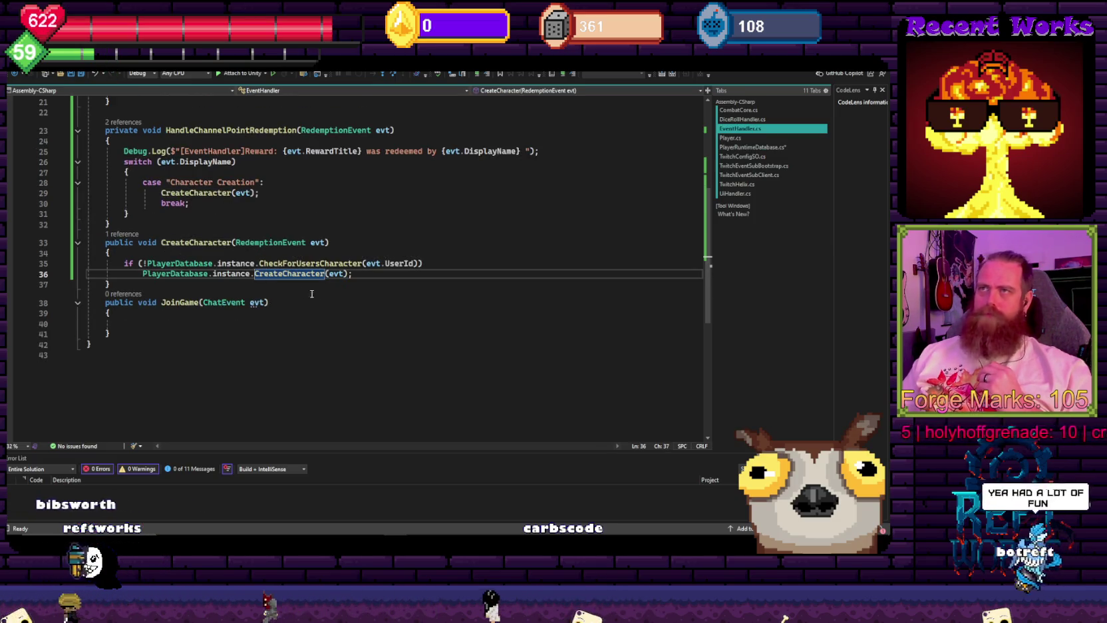
{"action": "mouse_move", "coordinate": [297, 228]}
{"action": "left_mouse_down"}
{"action": "mouse_move", "coordinate": [134, 131]}
{"action": "mouse_move", "coordinate": [88, 131]}
{"action": "left_mouse_up"}
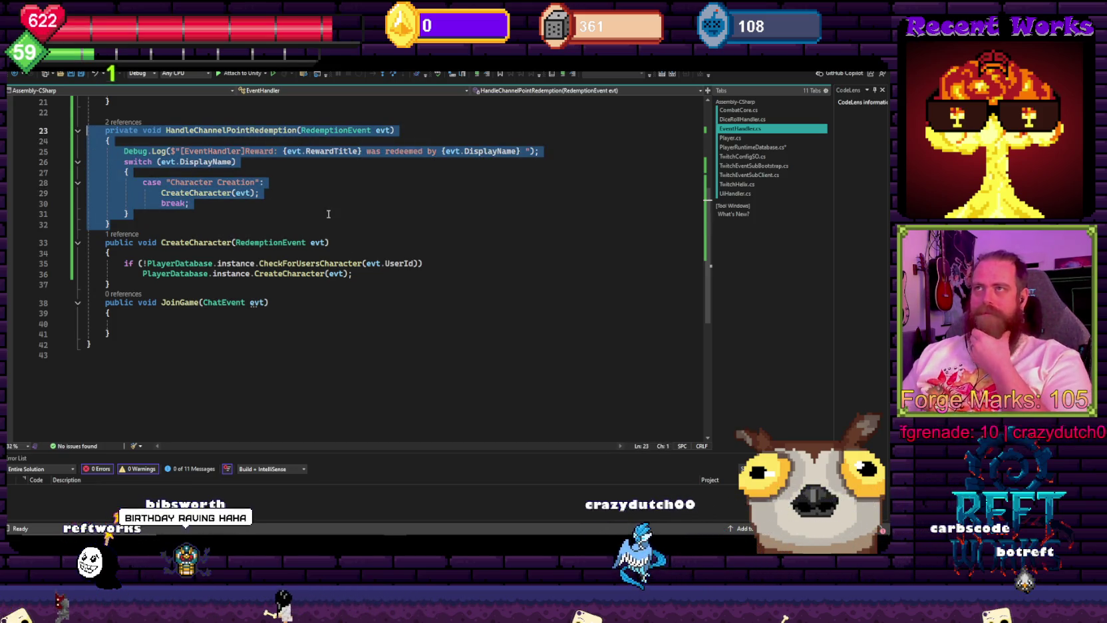
{"action": "left_click", "coordinate": [306, 205]}
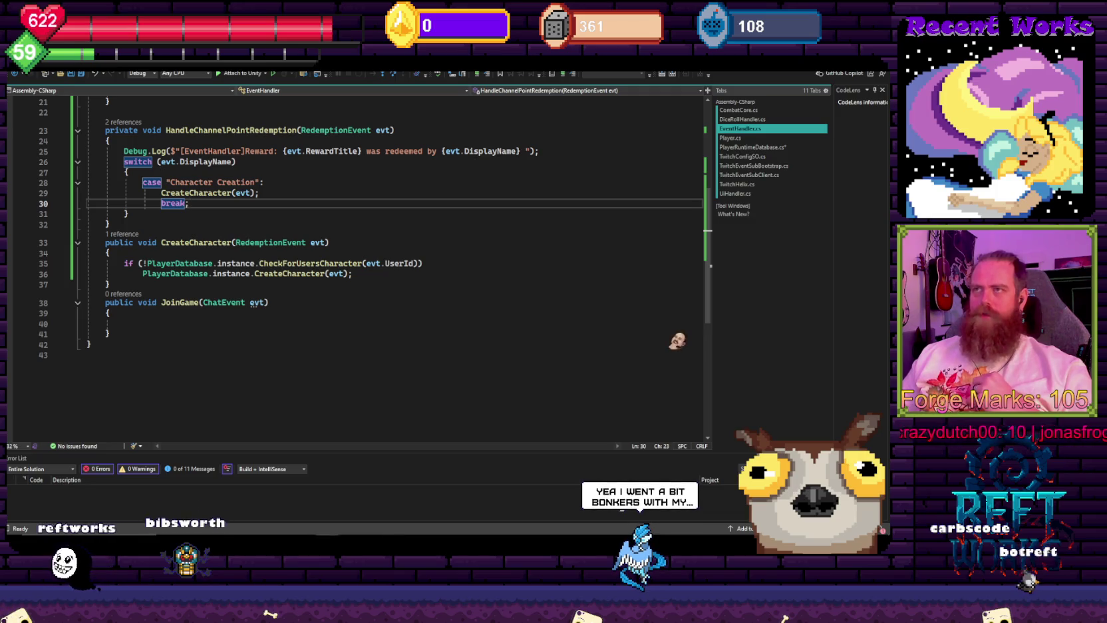
- Paste a copy of the reward Debug.Log below CreateCharacter(evt), then go to CheckForUsersCharacter's definition
{"action": "left_click", "coordinate": [281, 193]}
{"action": "left_click", "coordinate": [544, 152]}
{"action": "key", "text": "Down"}
{"action": "key", "text": "Down"}
{"action": "key", "text": "Down"}
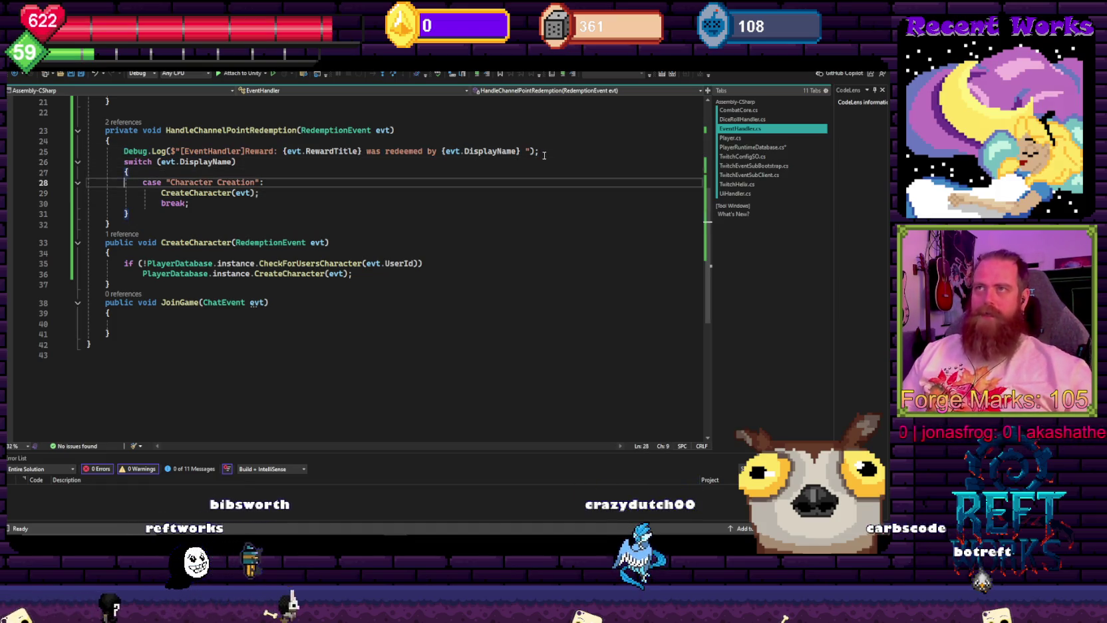
{"action": "key", "text": "Return"}
{"action": "type", "text": "Debug.Log($\"[EventHandler]Reward: {evt.RewardTitle} was redeemed by {evt.DisplayName} \");"}
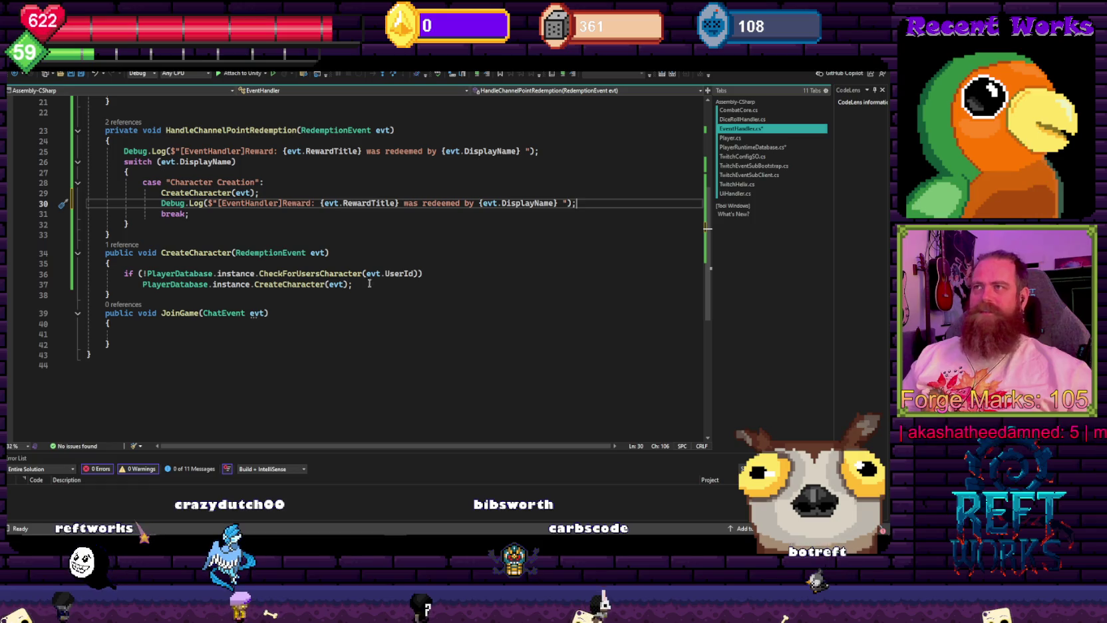
{"action": "left_click", "coordinate": [346, 295]}
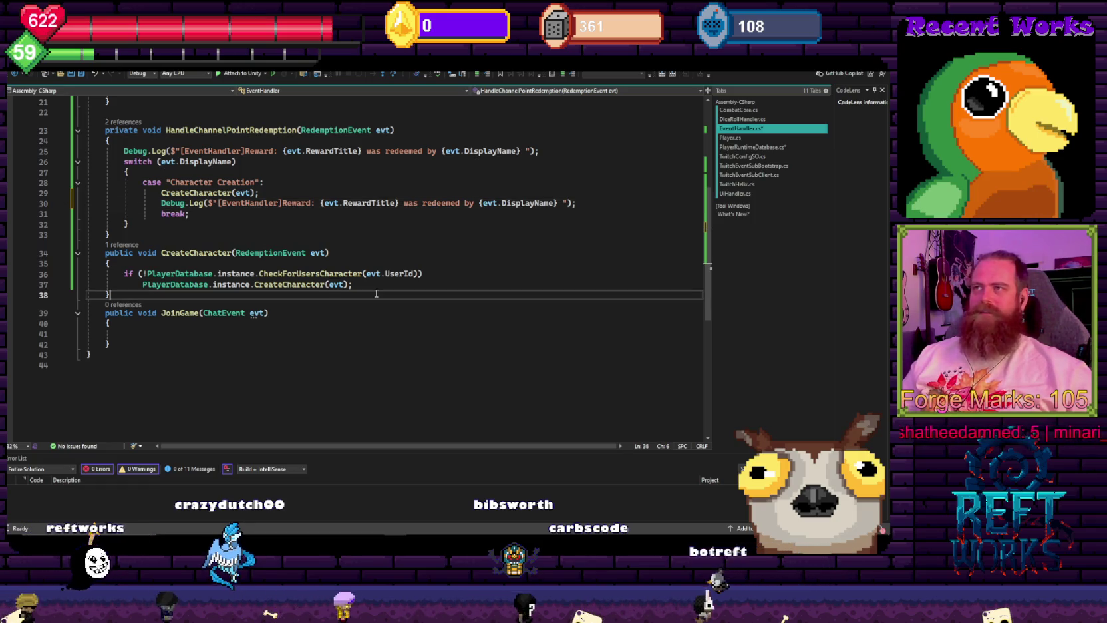
{"action": "left_click", "coordinate": [324, 274], "text": "ctrl"}
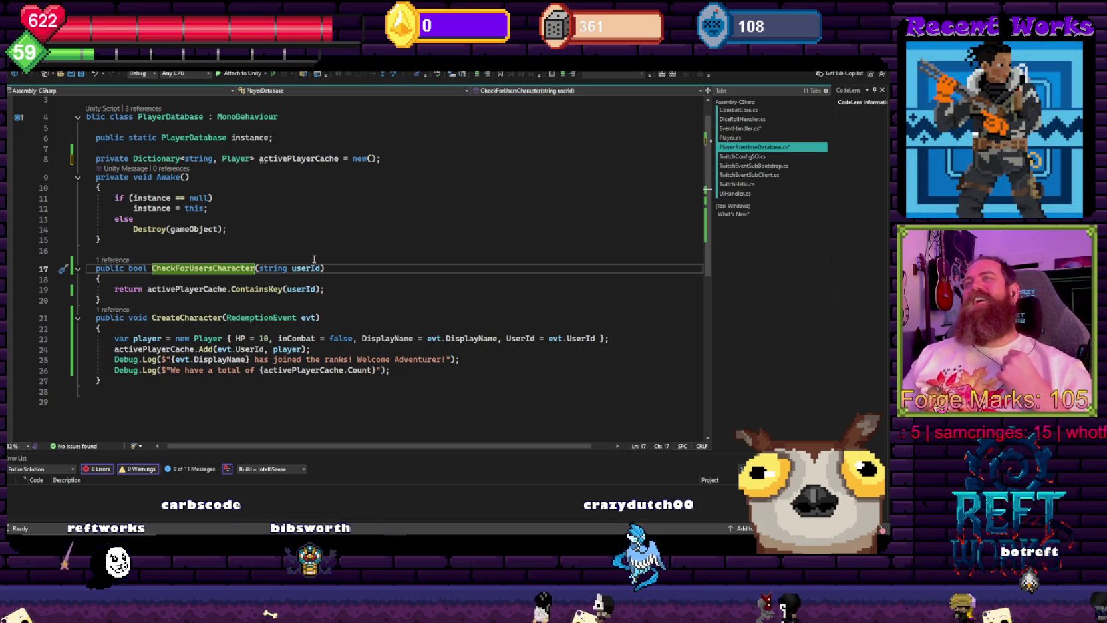
- Review the Awake singleton instance check in PlayerDatabase and save the script
{"action": "left_click", "coordinate": [295, 222]}
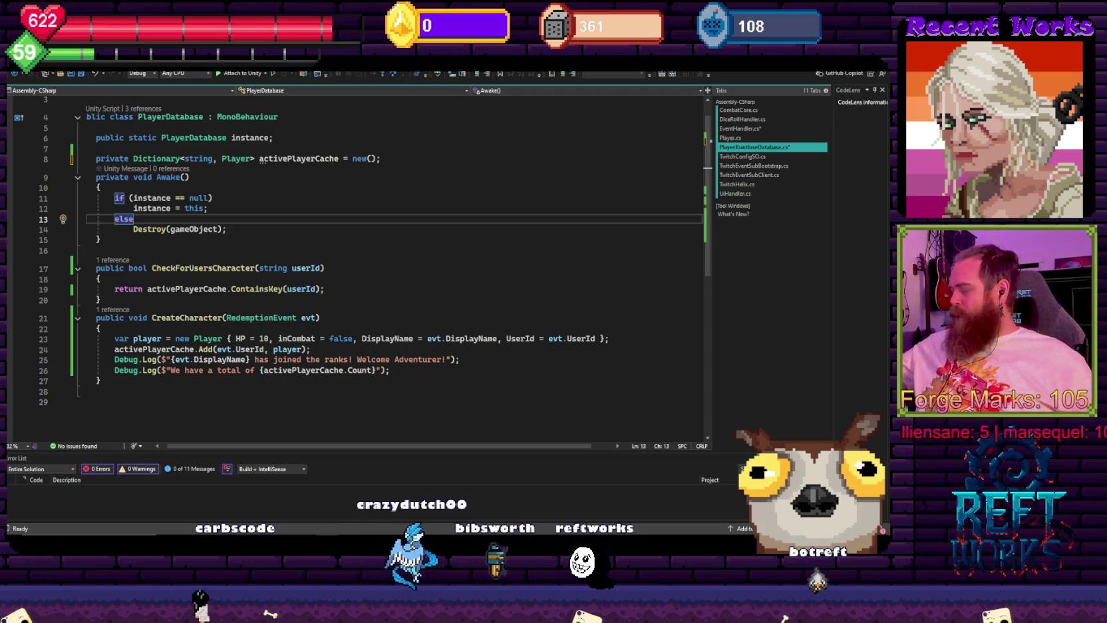
{"action": "left_click", "coordinate": [268, 179]}
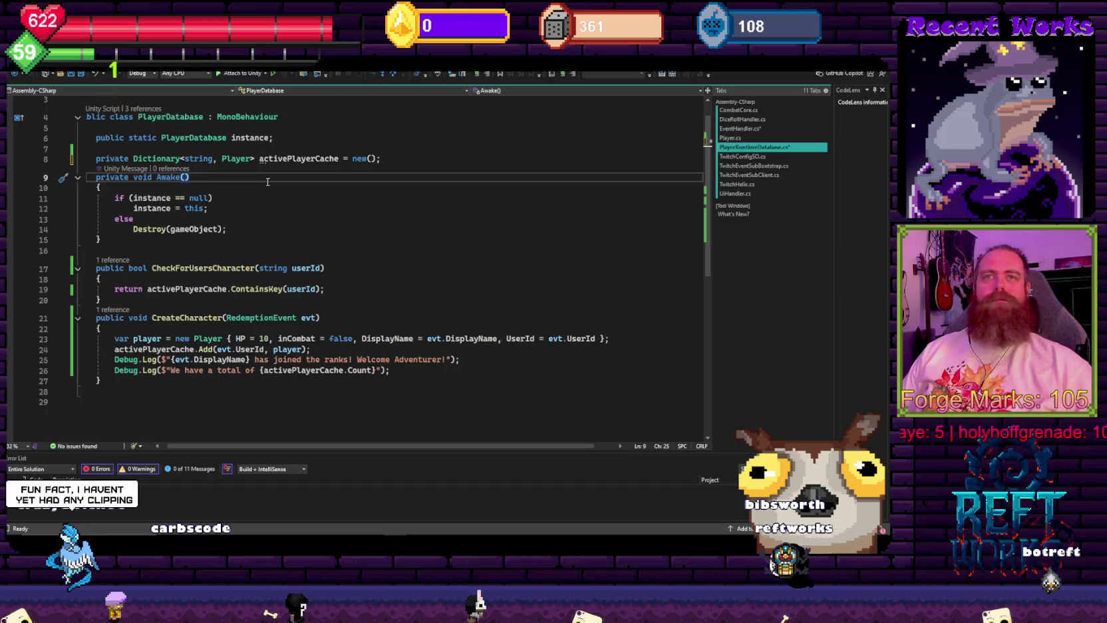
{"action": "left_click", "coordinate": [290, 201]}
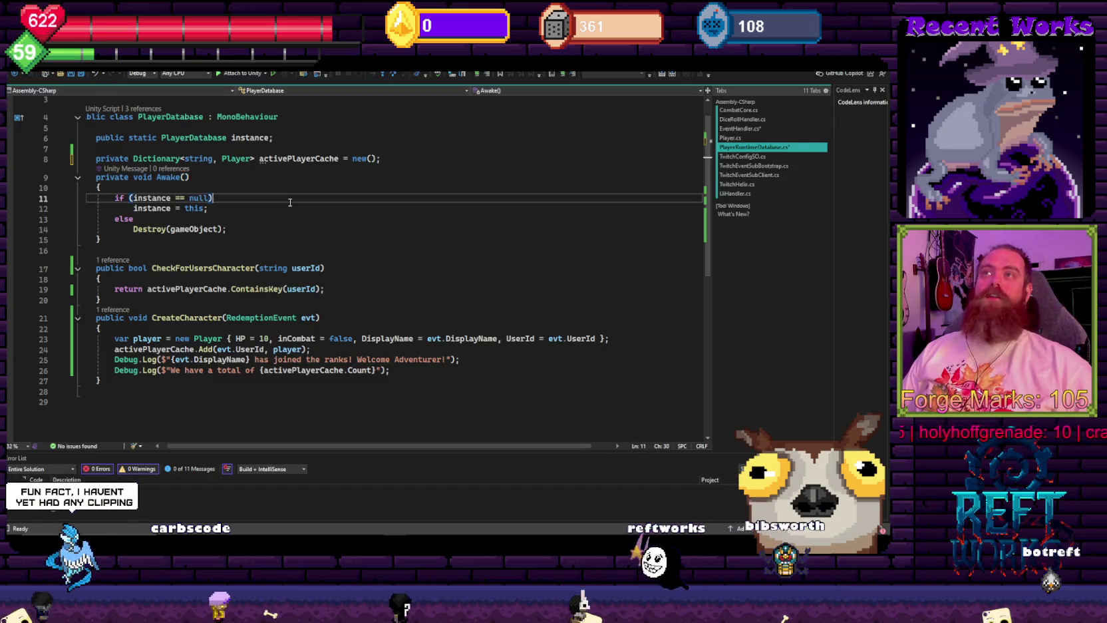
{"action": "key", "text": "ctrl+s"}
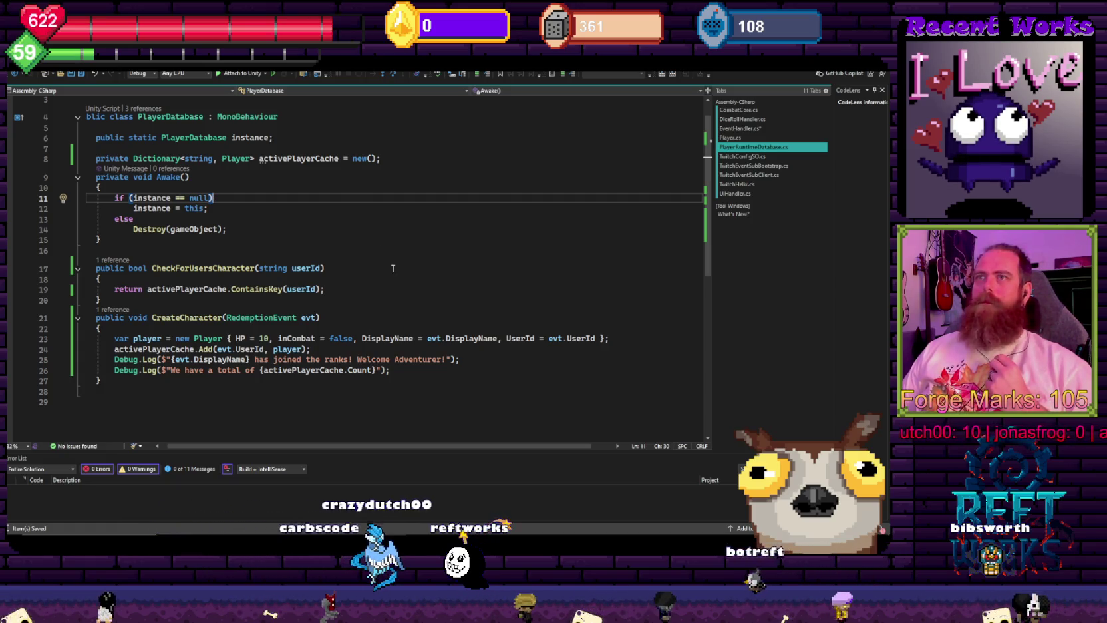
{"action": "scroll", "coordinate": [267, 247], "scroll_direction": "left", "scroll_amount": 1}
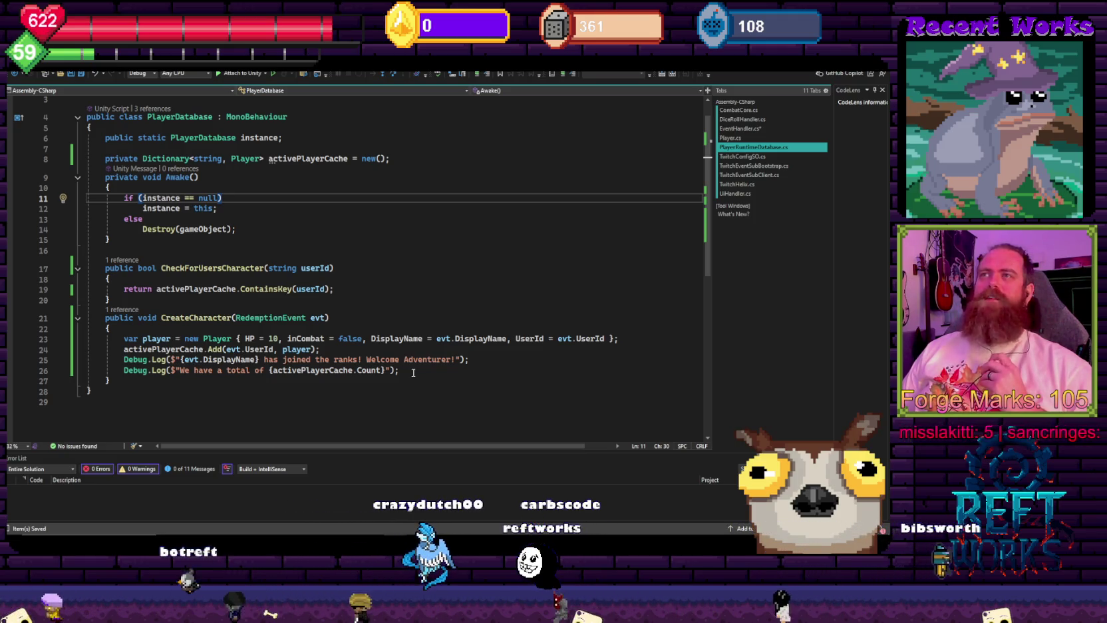
{"action": "left_click", "coordinate": [403, 235]}
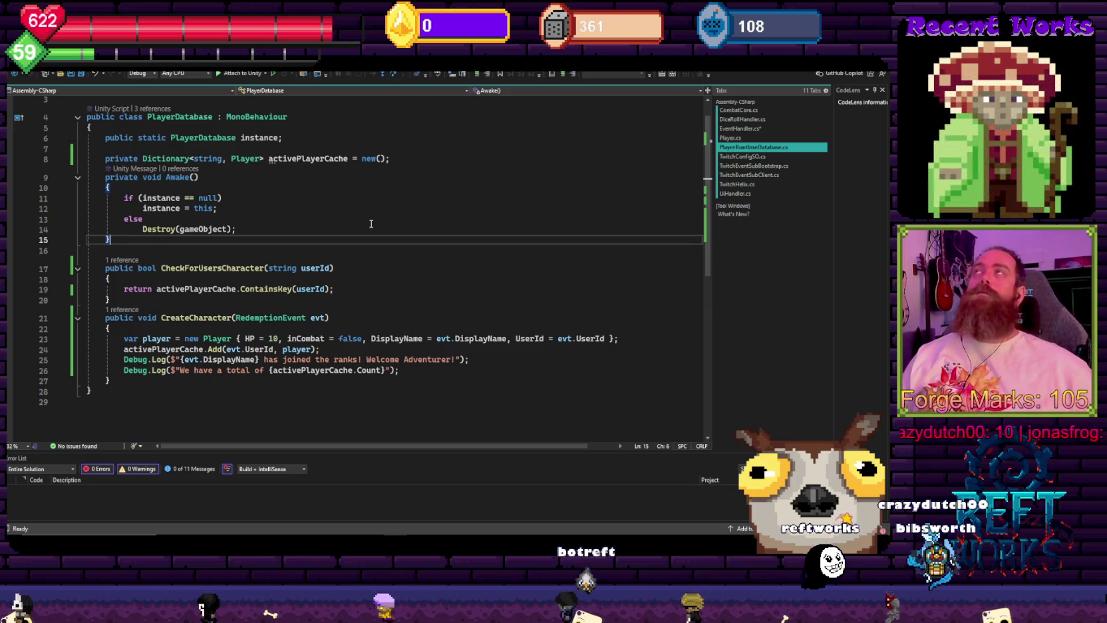
{"action": "left_click", "coordinate": [330, 233]}
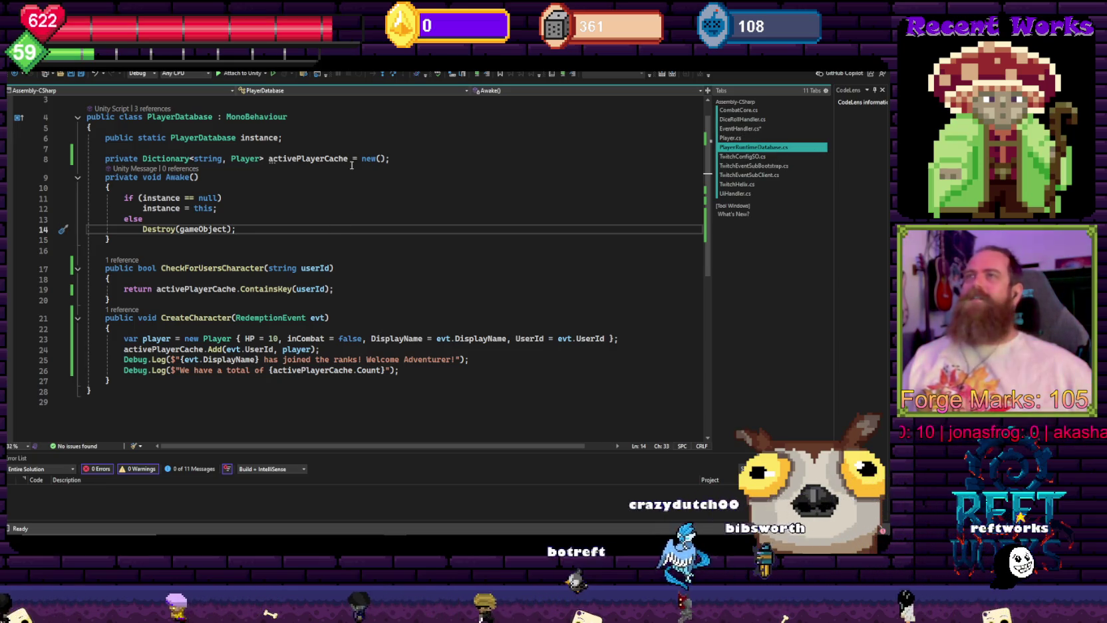
{"action": "left_click", "coordinate": [359, 188]}
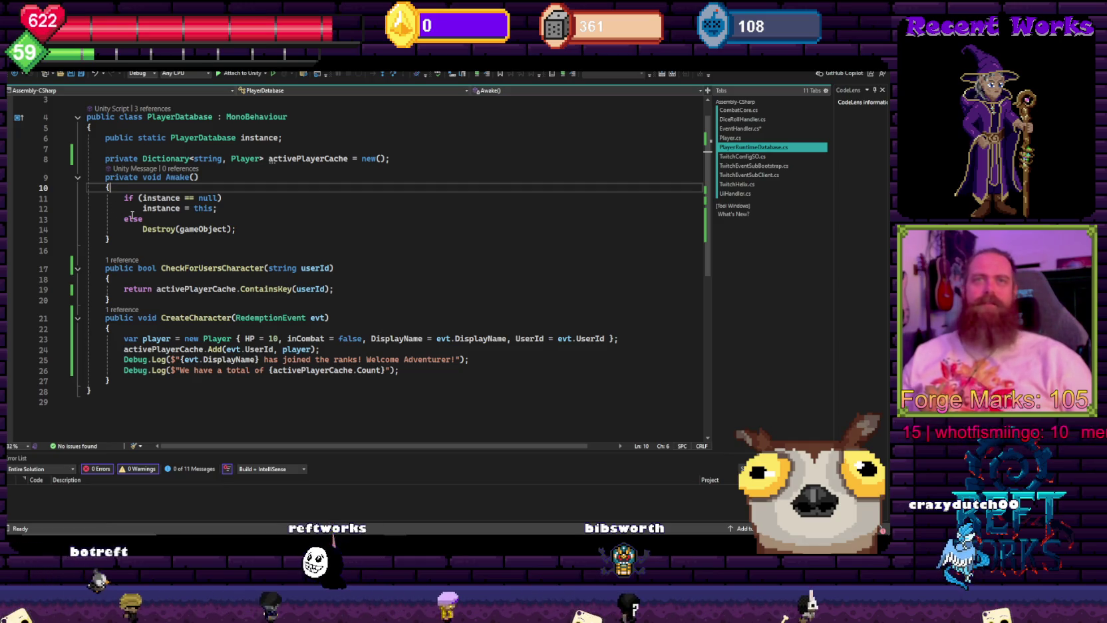
{"action": "mouse_move", "coordinate": [108, 219]}
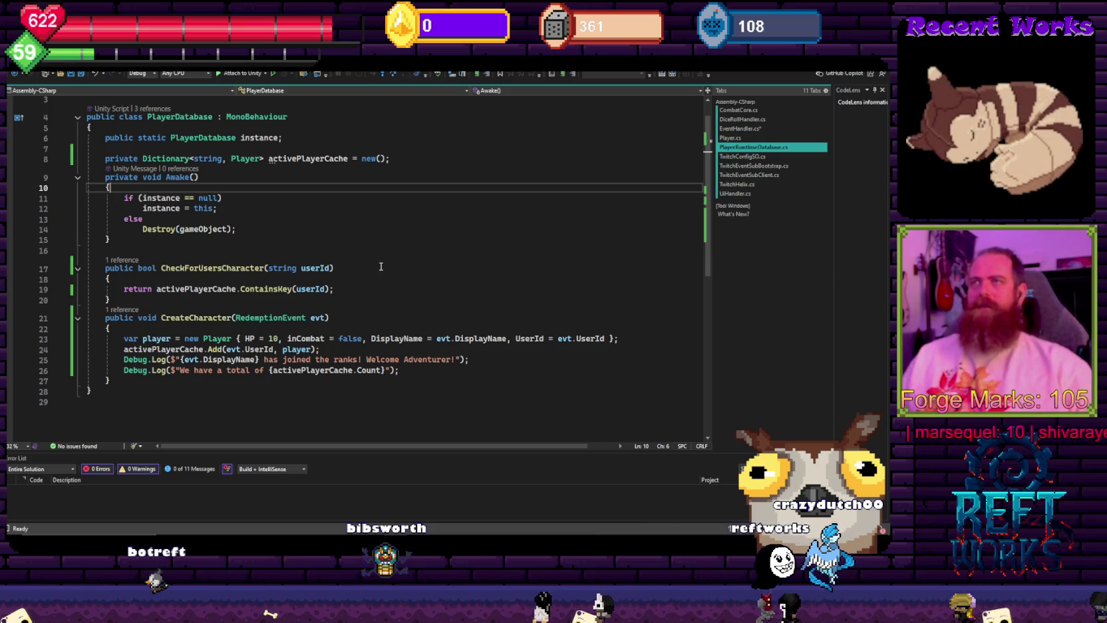
- Open the CreateCharacter call in EventHandler's redemption handler from its reference list
{"action": "left_click", "coordinate": [107, 311]}
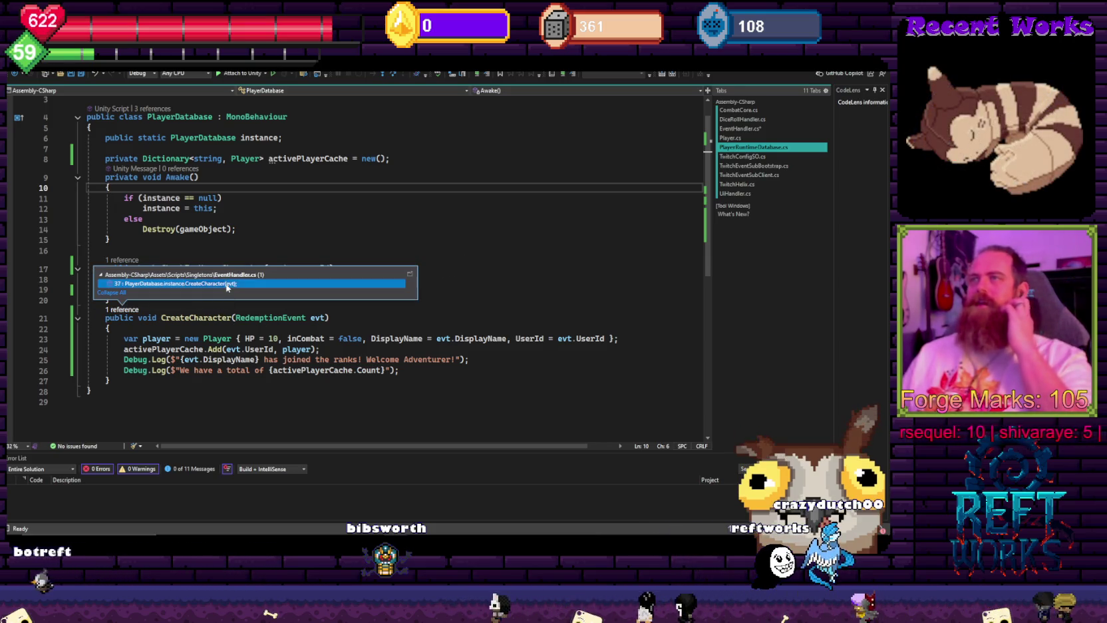
{"action": "double_click", "coordinate": [227, 285]}
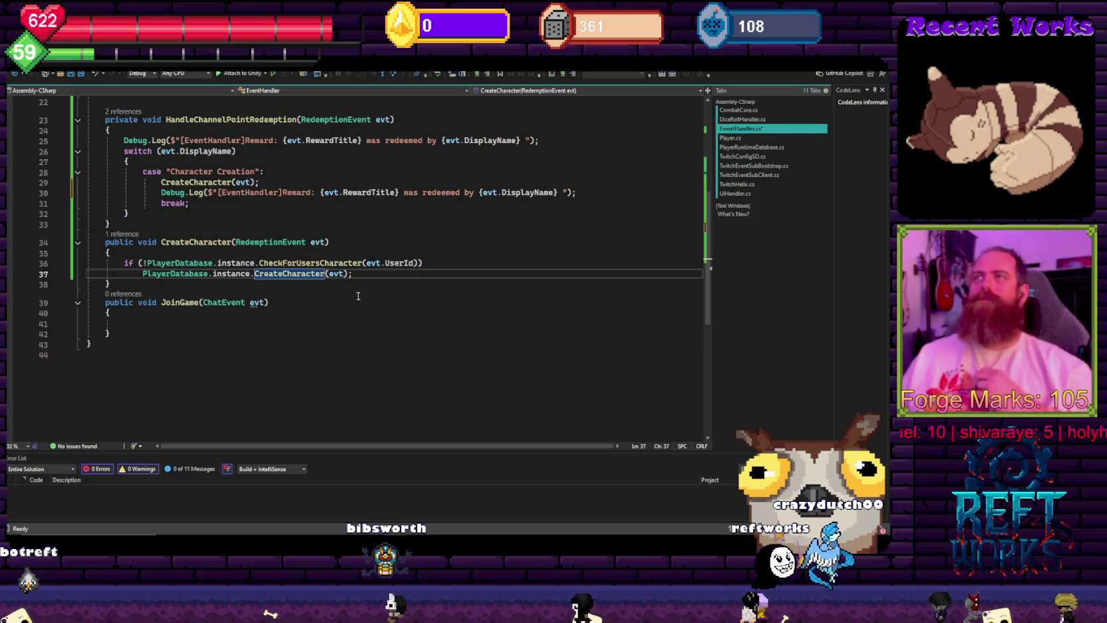
{"action": "left_click_drag", "start_coordinate": [163, 191], "coordinate": [572, 192]}
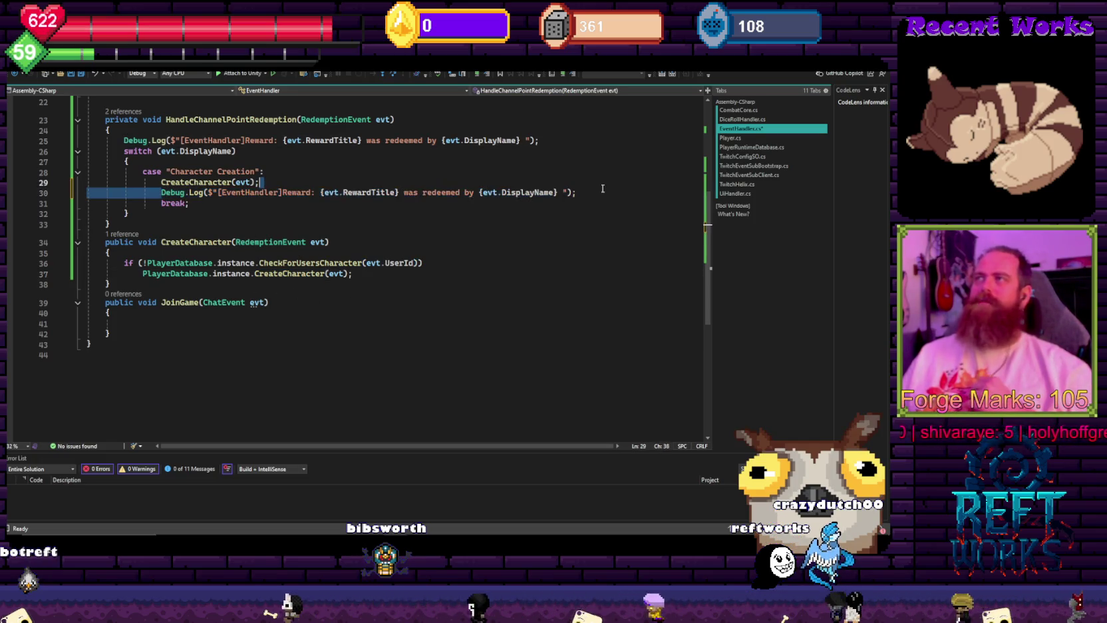
{"action": "left_click_drag", "start_coordinate": [123, 141], "coordinate": [290, 171]}
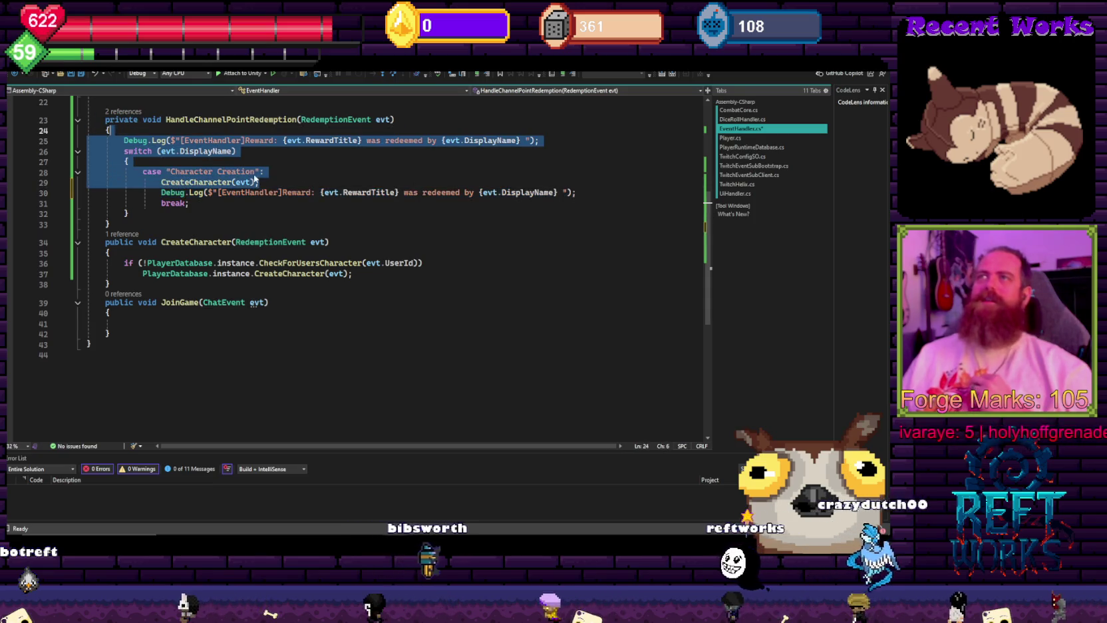
{"action": "left_click", "coordinate": [291, 172]}
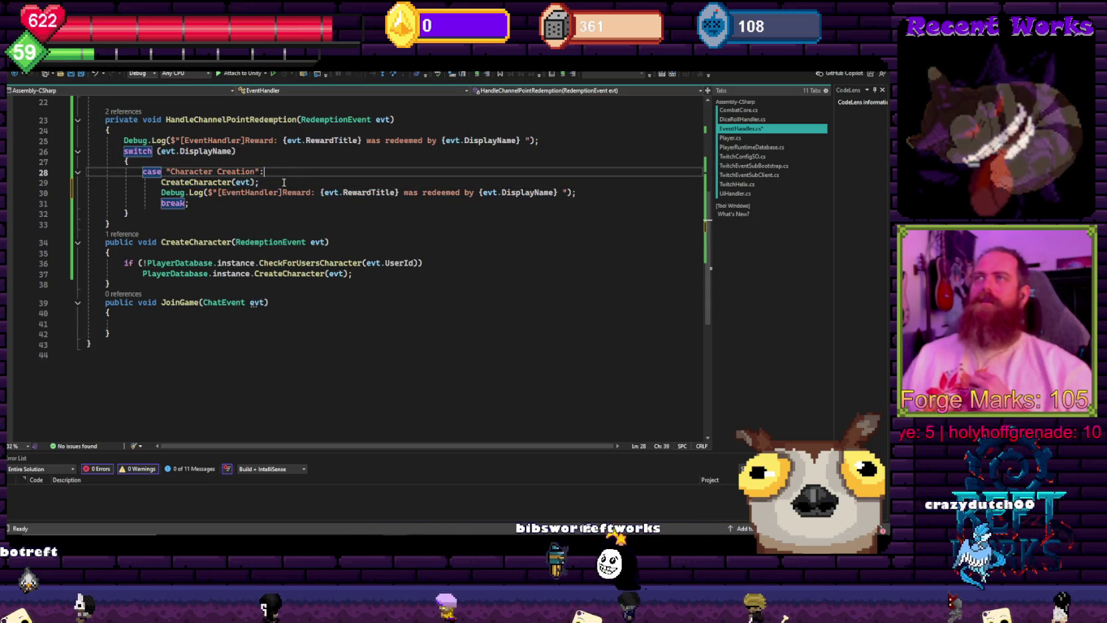
- Change the switch expression from DisplayName to evt.RewardTitle and save EventHandler
{"action": "double_click", "coordinate": [213, 154]}
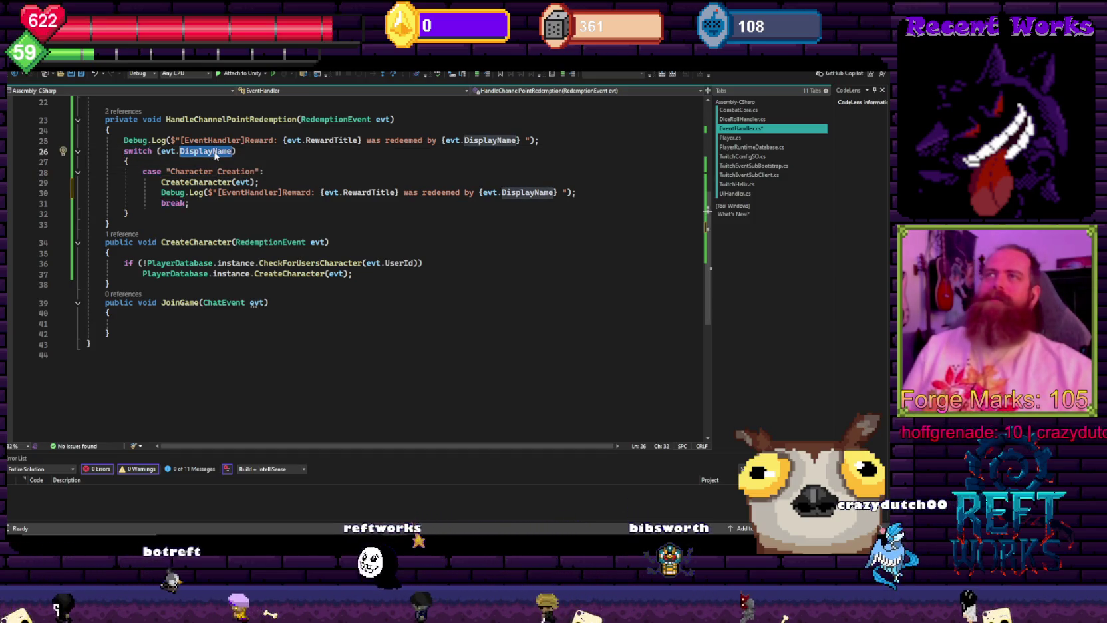
{"action": "type", "text": "RewardTitle"}
{"action": "key", "text": "Down"}
{"action": "key", "text": "ctrl+s"}
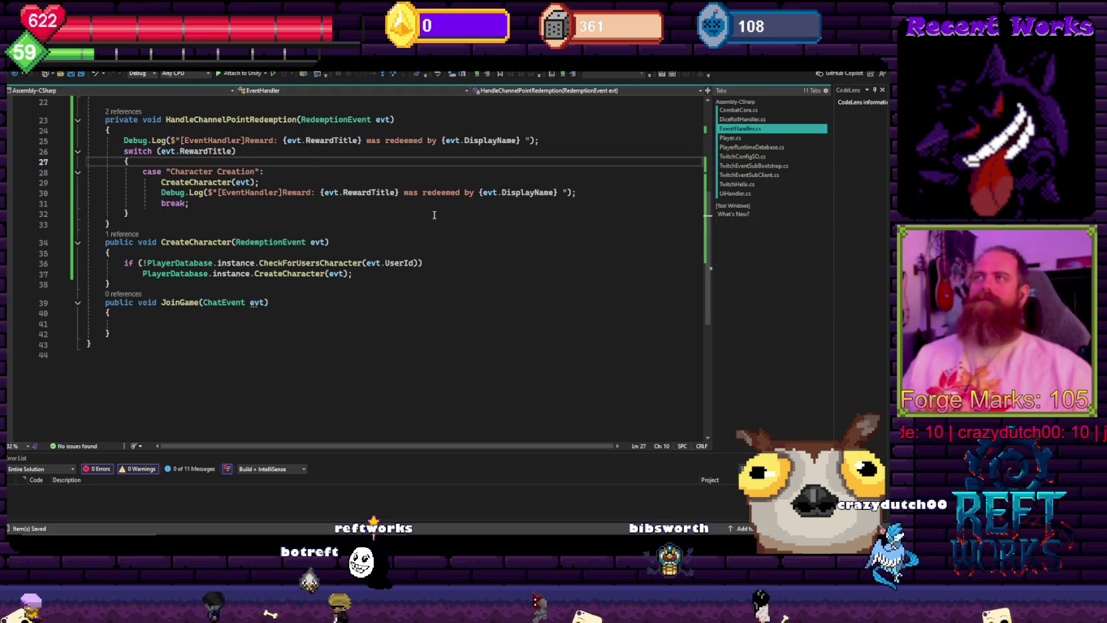
- Cut the duplicate reward Debug.Log line and start the Unity scene in Play mode
{"action": "left_click", "coordinate": [587, 193]}
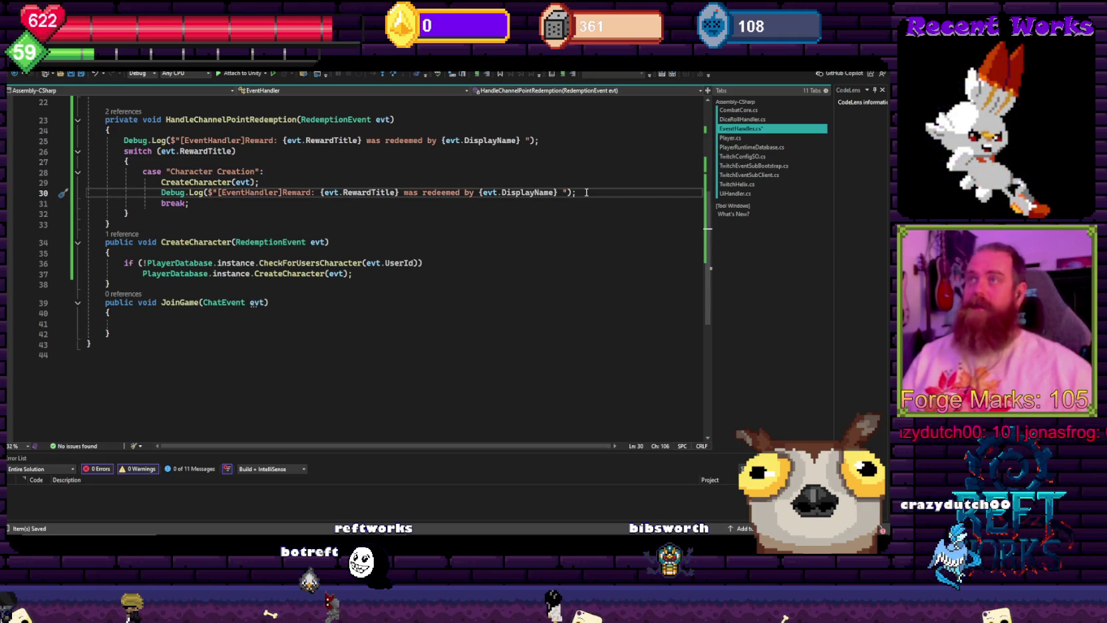
{"action": "key", "text": "ctrl+x"}
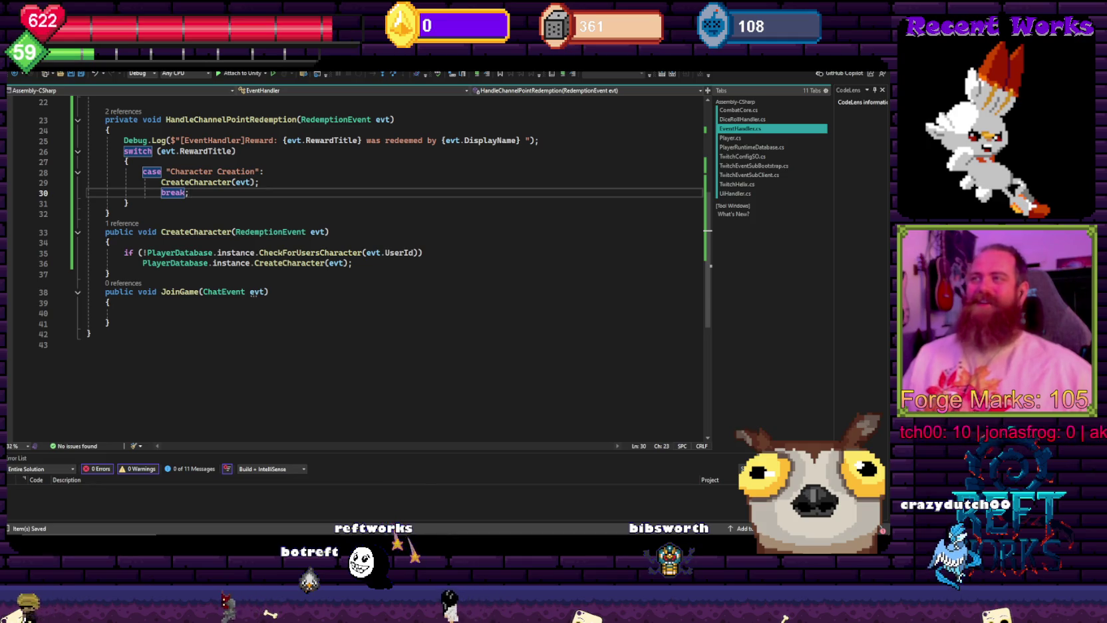
{"action": "left_click", "coordinate": [384, 493]}
{"action": "left_click", "coordinate": [465, 80]}
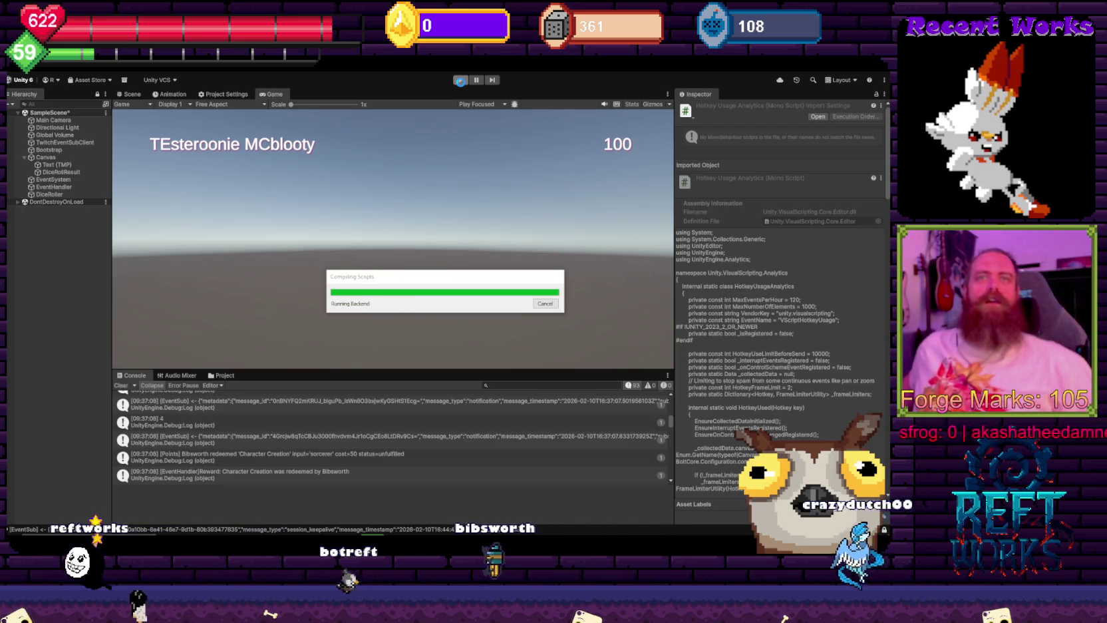
- Stop the running scene, then restart Play mode with Ctrl+P
{"action": "left_click", "coordinate": [462, 81]}
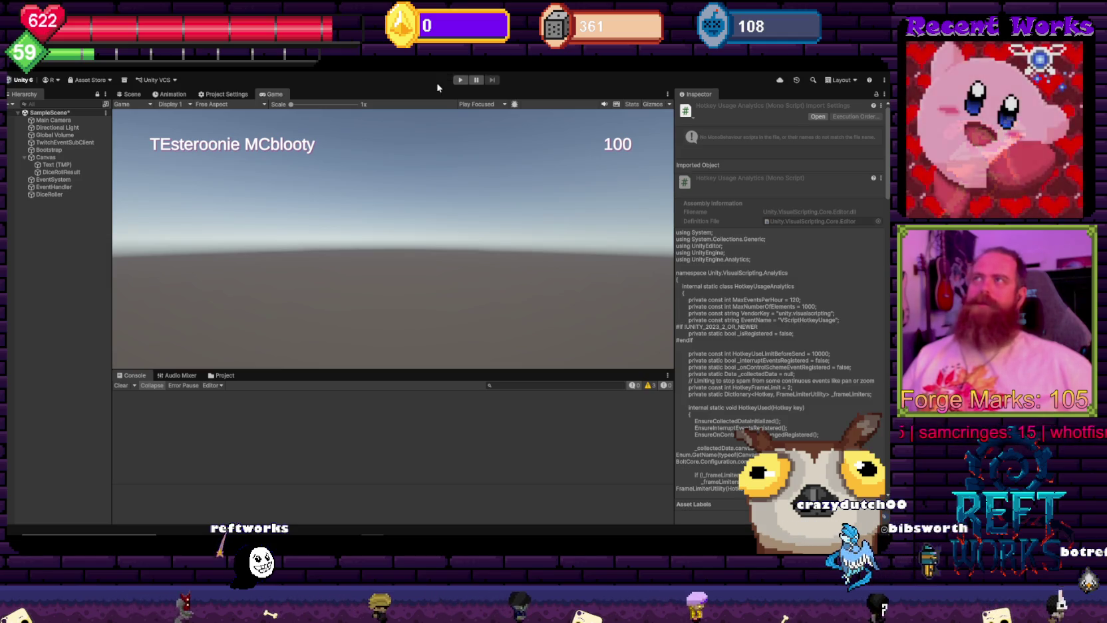
{"action": "key", "text": "ctrl+p"}
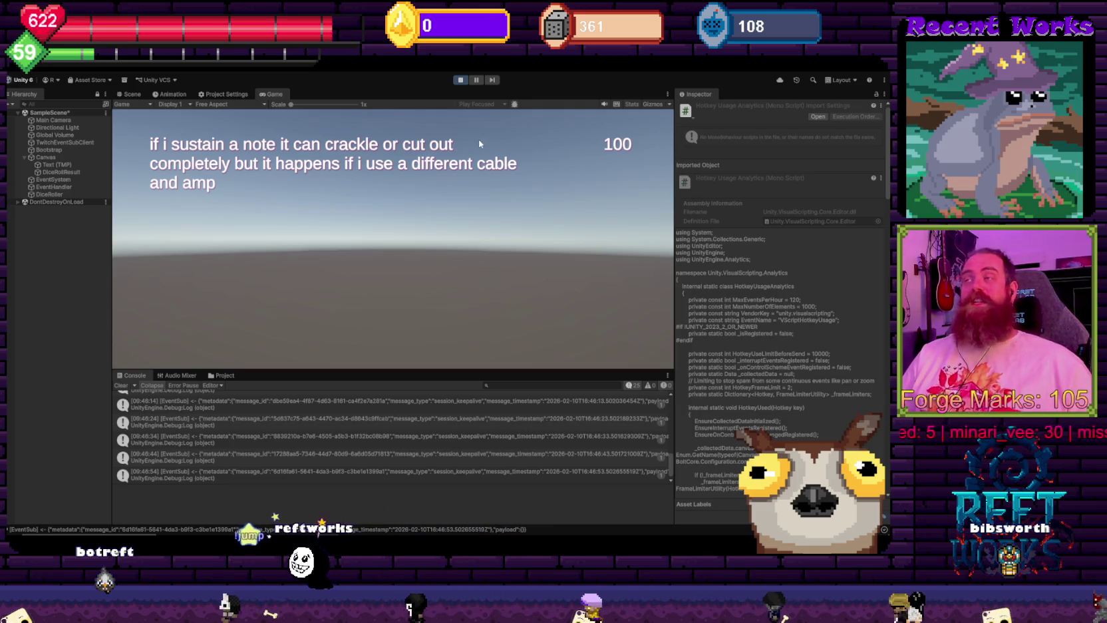
{"action": "left_click", "coordinate": [80, 294]}
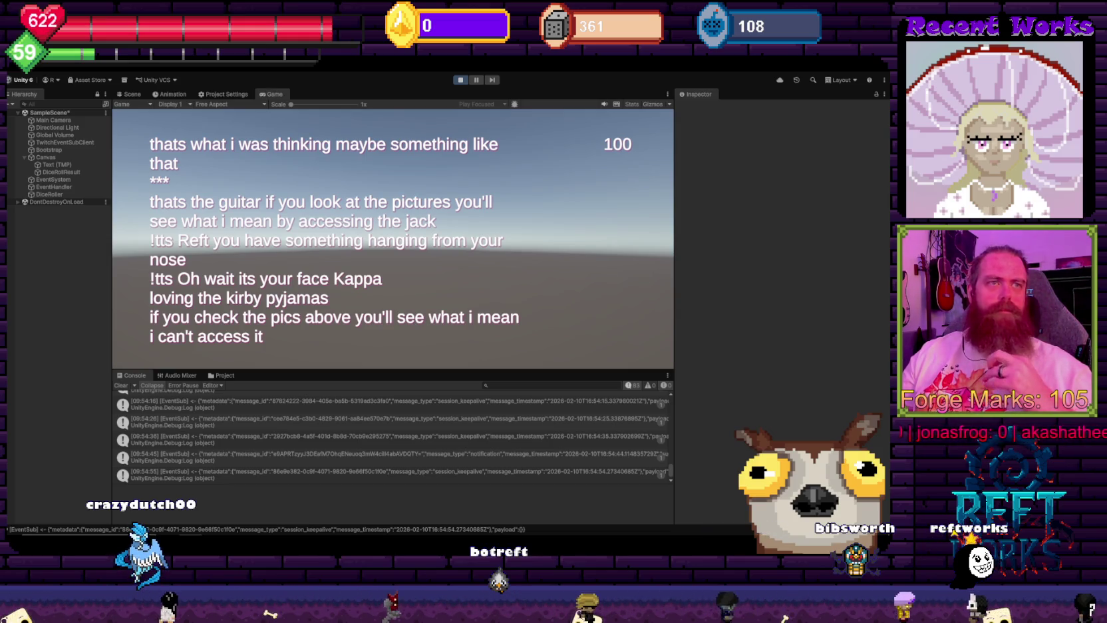
- Switch from Unity to the Sweetwater Epiphone Les Paul Standard '50s page in the browser
{"action": "key", "text": "alt+Tab"}
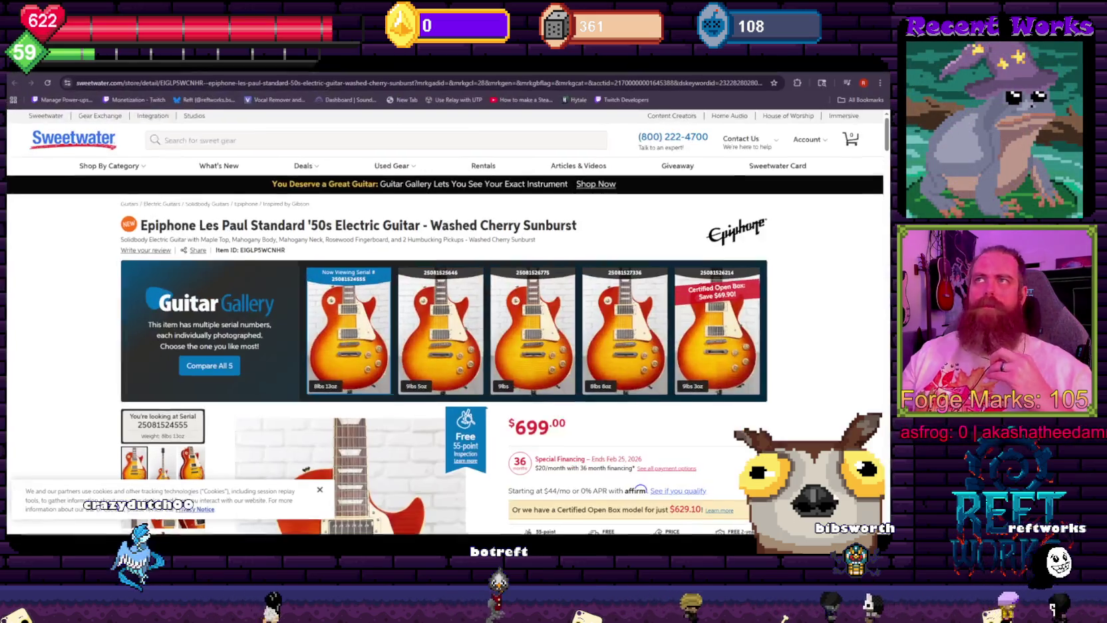
- Show the back view of the Epiphone Les Paul Standard '50s as the main product photo
{"action": "scroll", "coordinate": [326, 378], "scroll_direction": "down", "scroll_amount": 3}
{"action": "scroll", "coordinate": [326, 378], "scroll_direction": "down", "scroll_amount": 2}
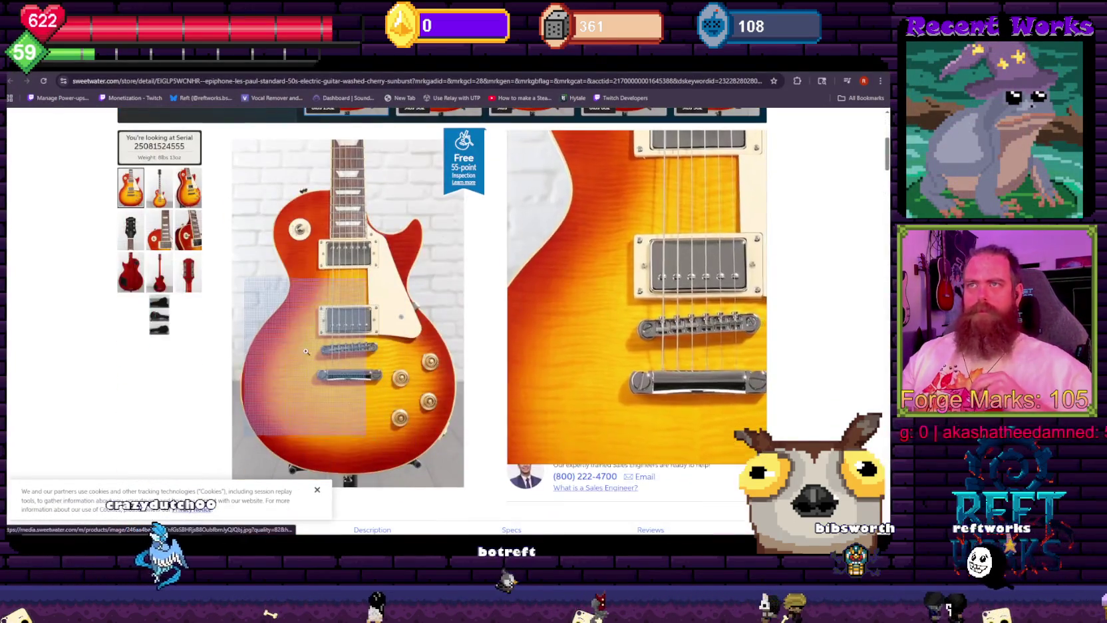
{"action": "left_click", "coordinate": [150, 279]}
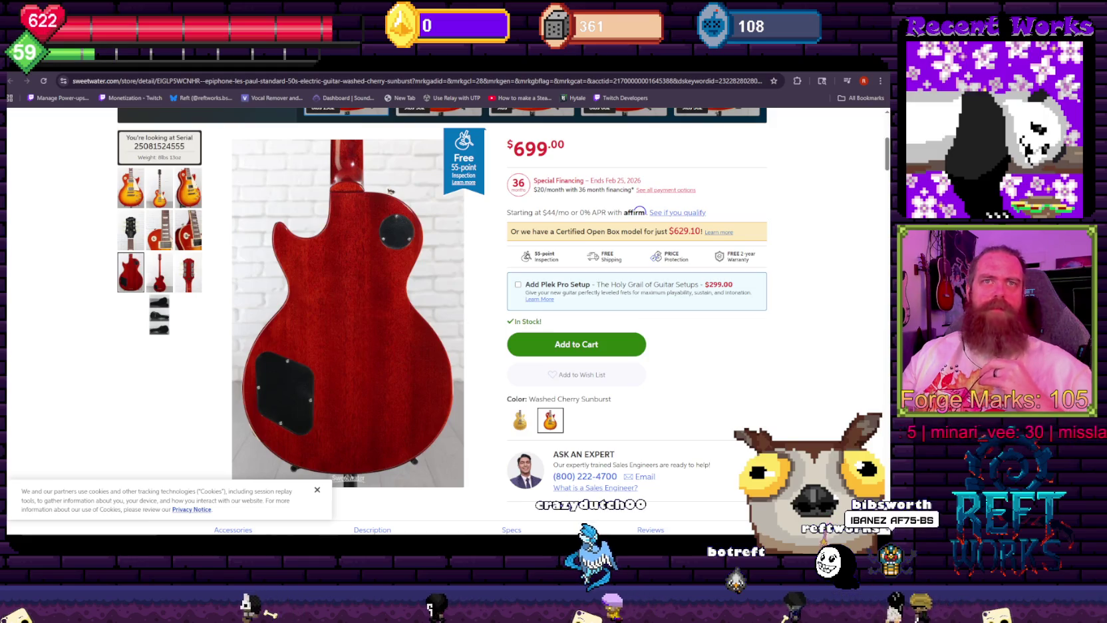
{"action": "key", "text": "ctrl+l"}
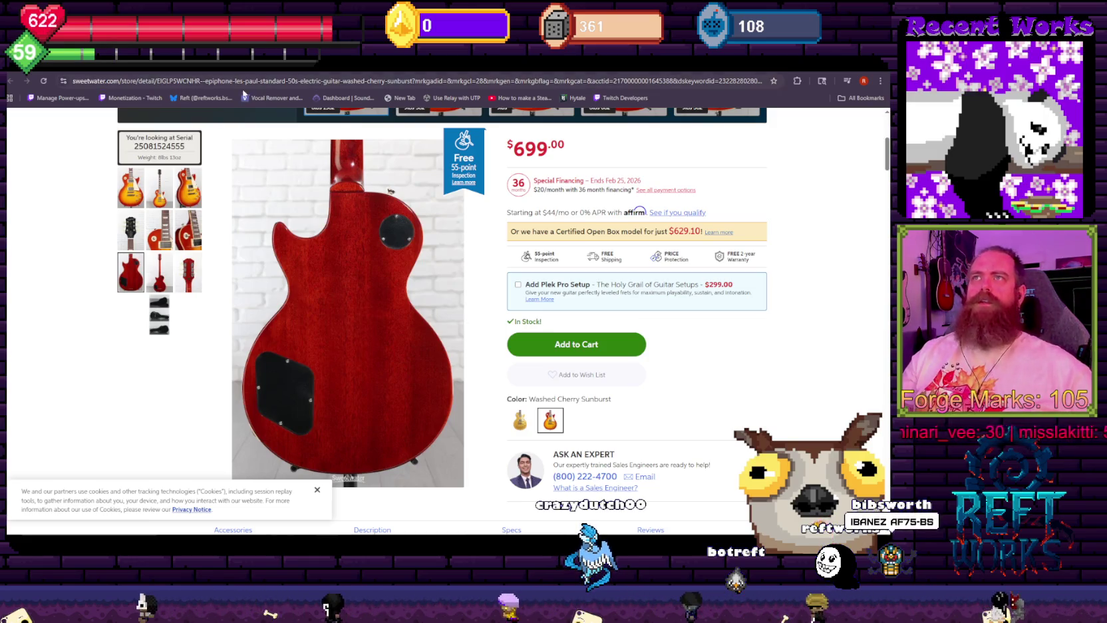
- Search Google for 'ibanez af75-bs' and open the official ibanez.com AF75 product page
{"action": "type", "text": "ibane"}
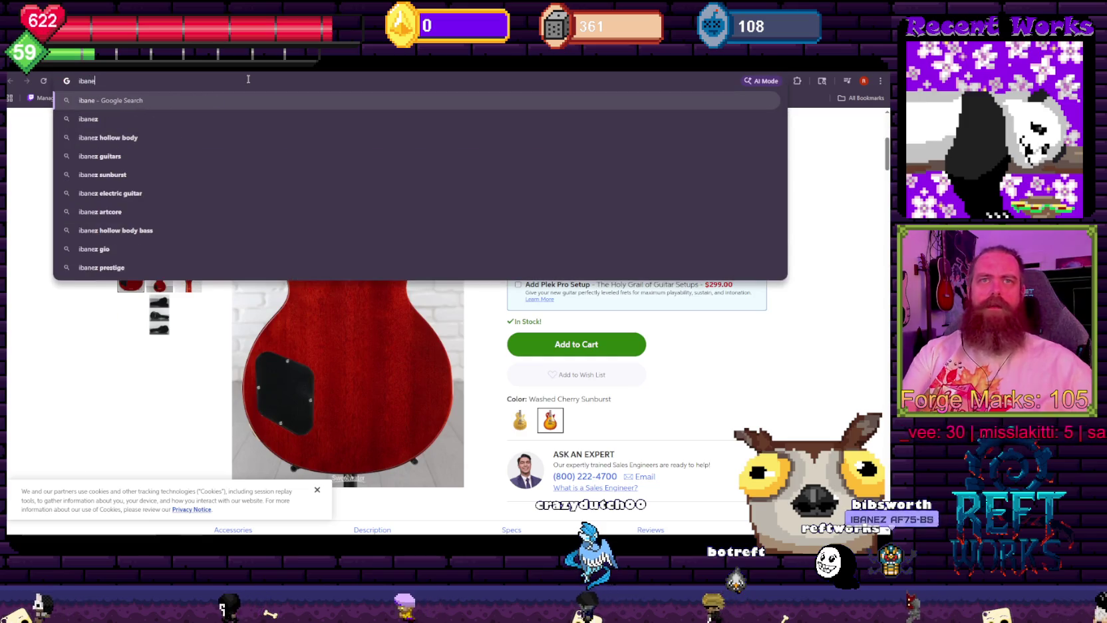
{"action": "type", "text": "z af75"}
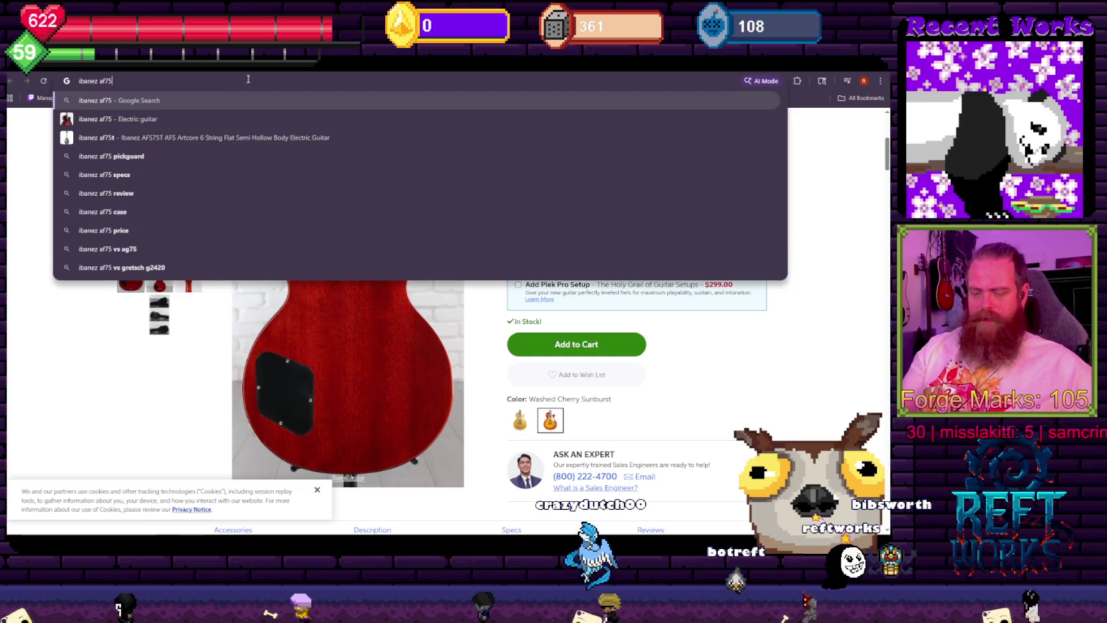
{"action": "type", "text": "-bs"}
{"action": "key", "text": "Return"}
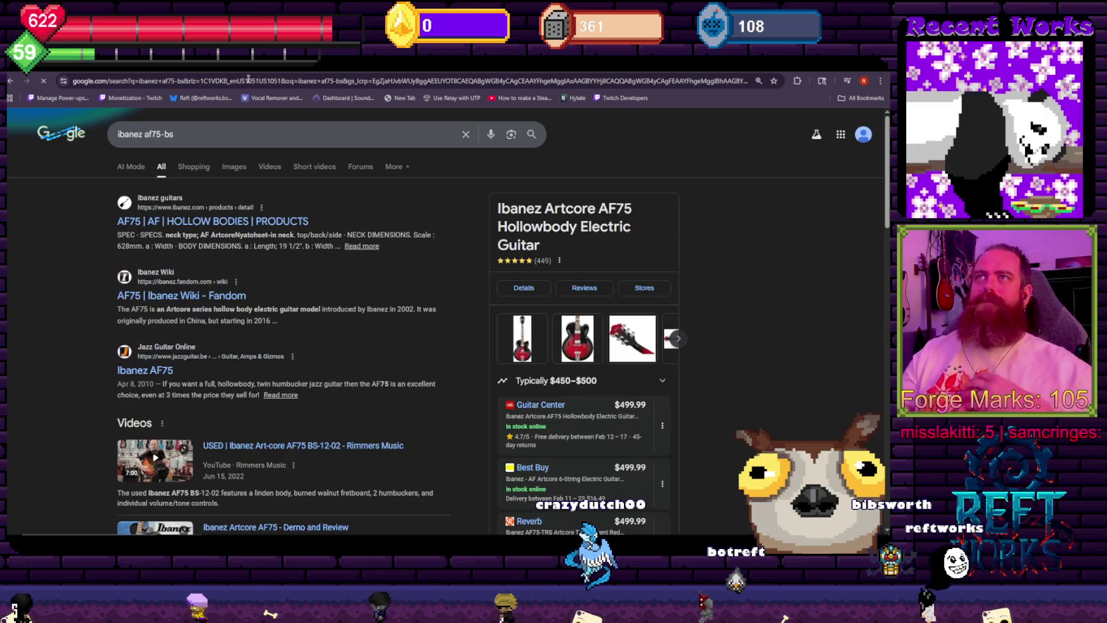
{"action": "left_click", "coordinate": [179, 221]}
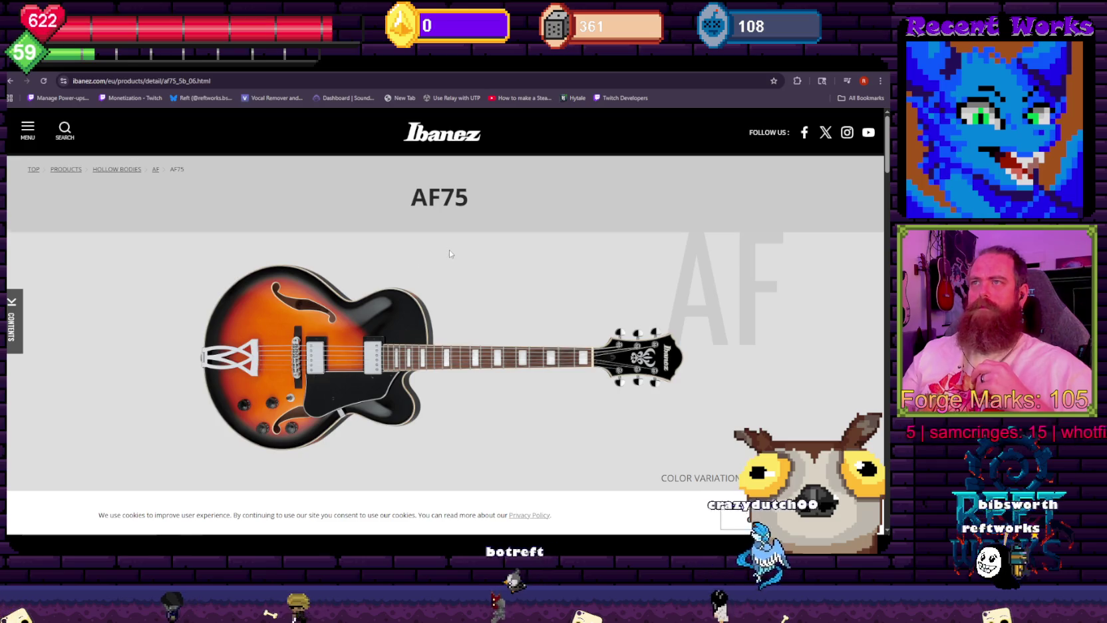
- Scroll to the AF75 gallery and view the first guitar photo enlarged, twice
{"action": "scroll", "coordinate": [448, 252], "scroll_direction": "down", "scroll_amount": 1}
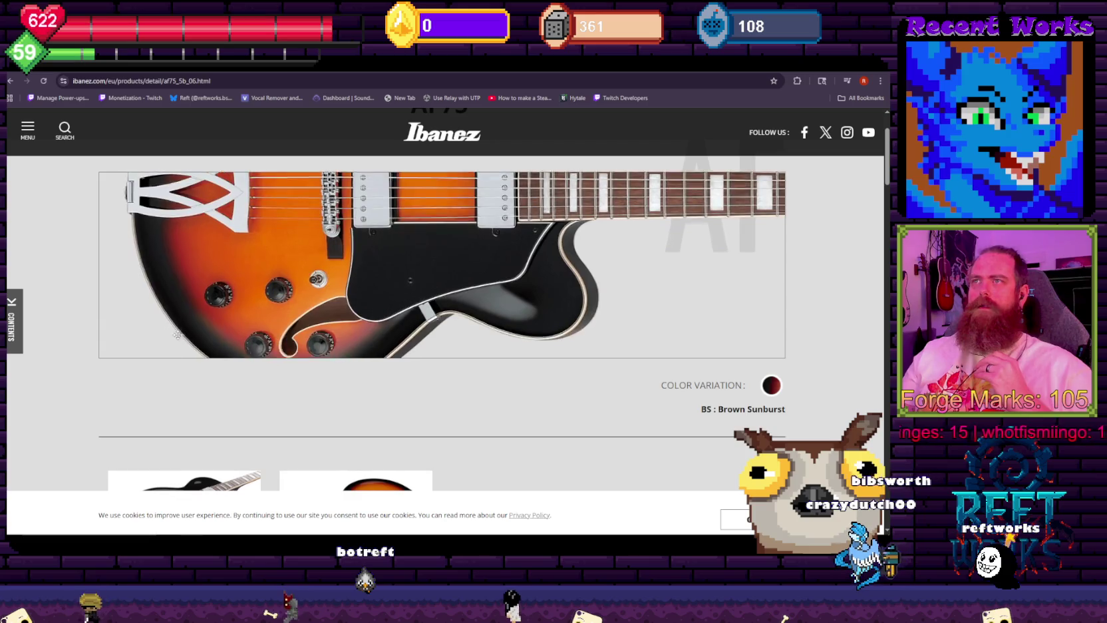
{"action": "scroll", "coordinate": [200, 346], "scroll_direction": "down", "scroll_amount": 2}
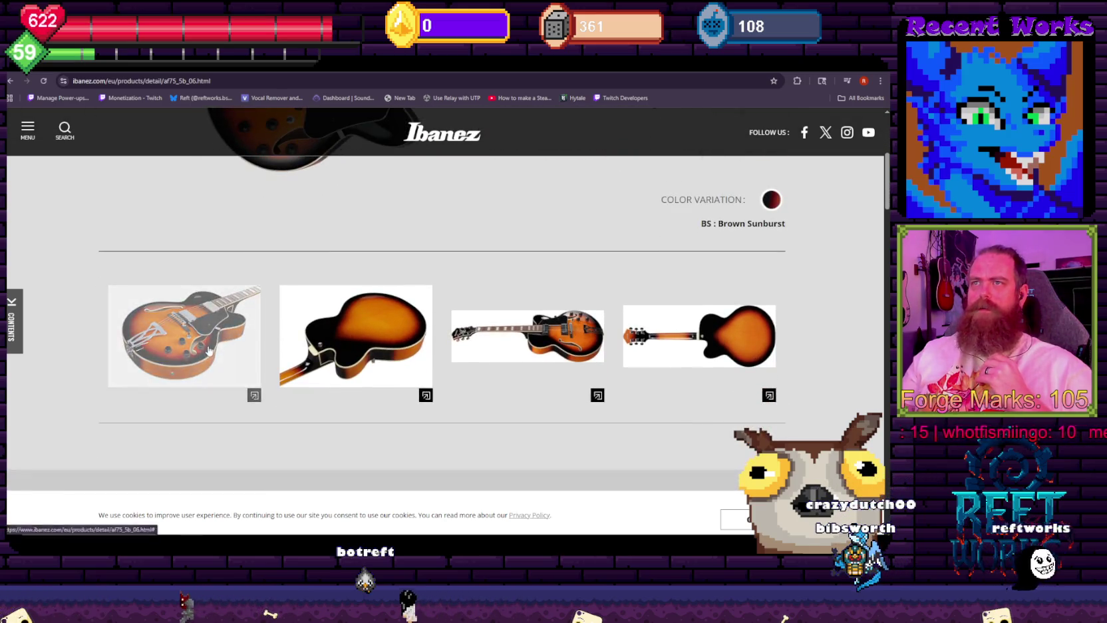
{"action": "left_click", "coordinate": [207, 344]}
{"action": "left_click", "coordinate": [460, 407]}
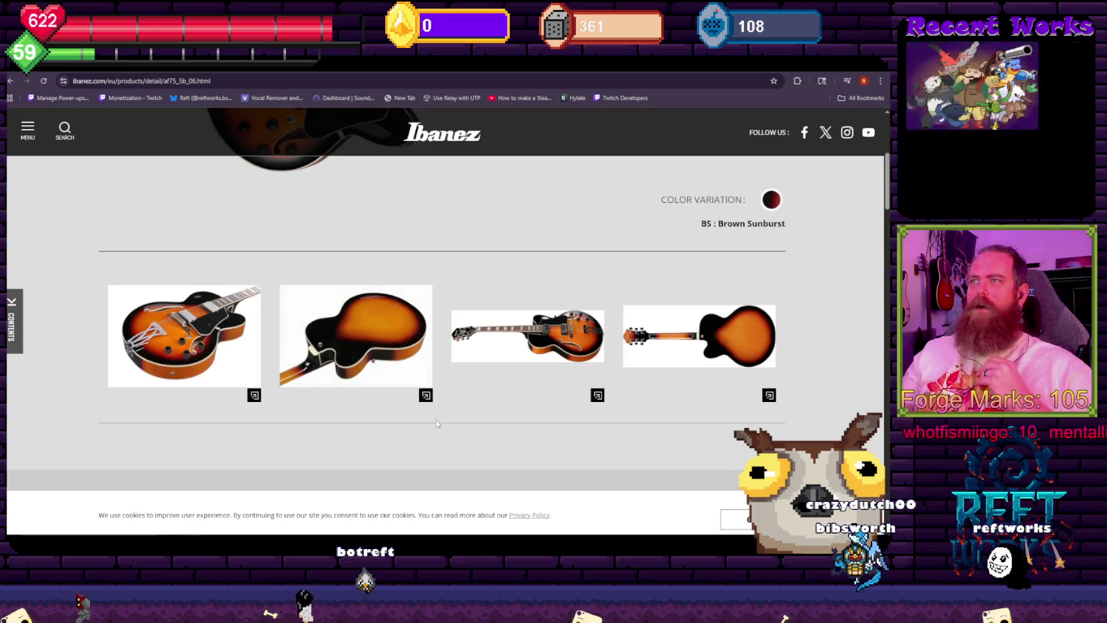
{"action": "left_click", "coordinate": [186, 336]}
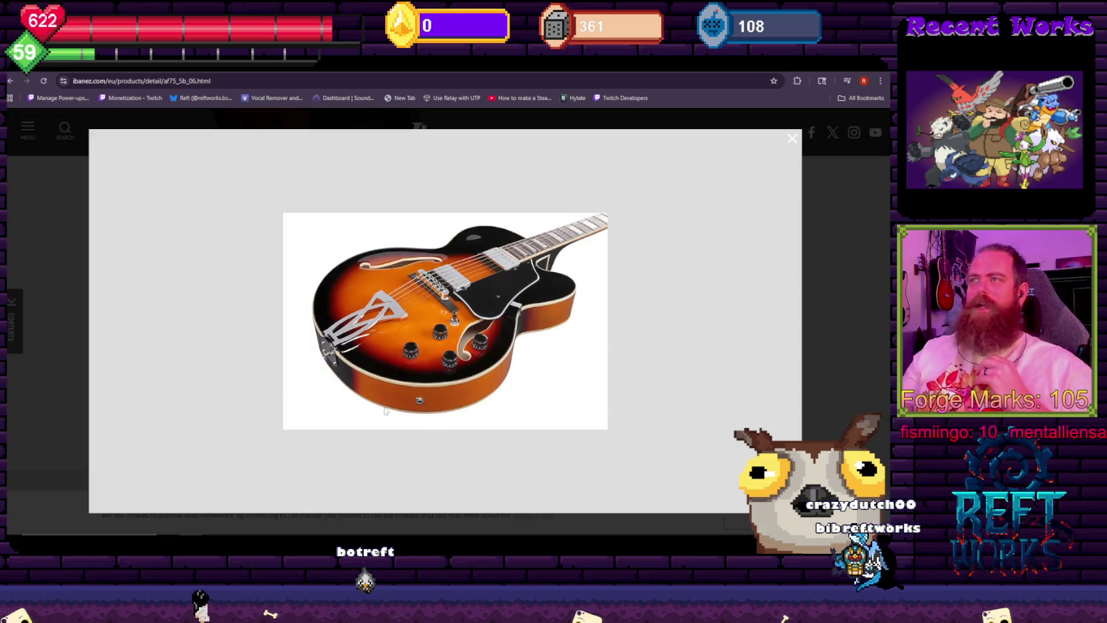
{"action": "left_click", "coordinate": [792, 141]}
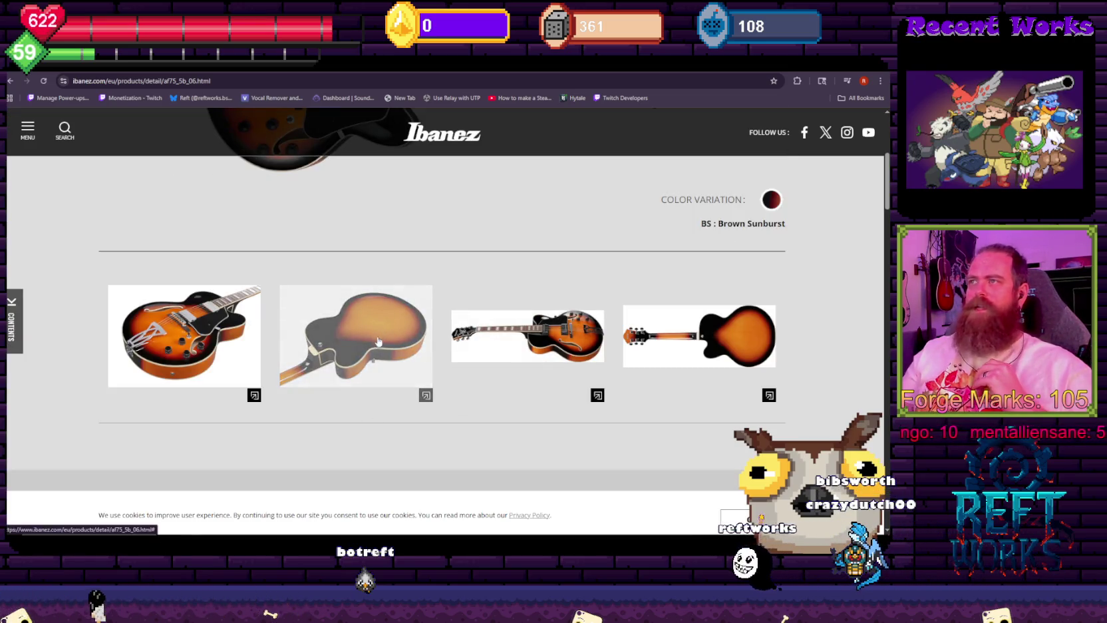
- Enlarge the back-view photo, then the full-length front photo, closing each
{"action": "left_click", "coordinate": [413, 341]}
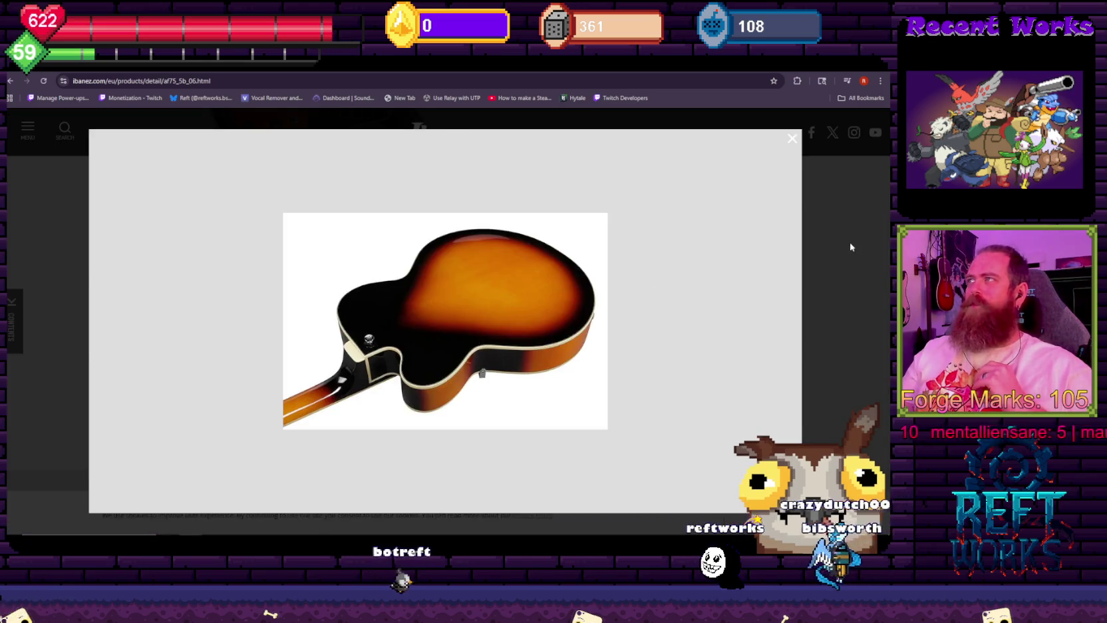
{"action": "left_click", "coordinate": [532, 301]}
{"action": "left_click", "coordinate": [572, 344]}
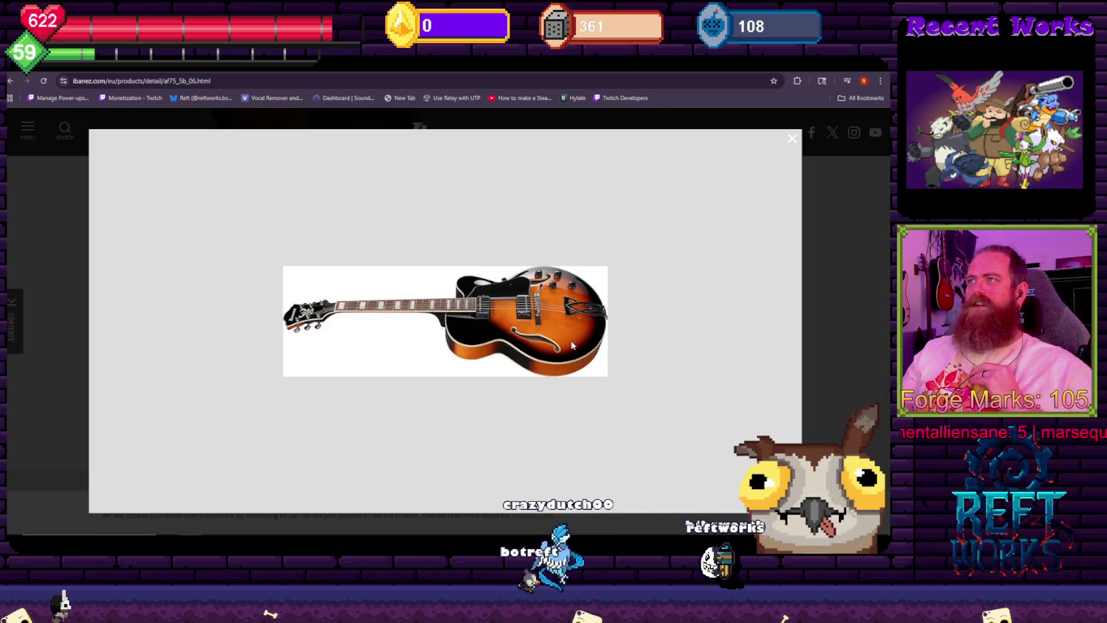
{"action": "left_click", "coordinate": [883, 249]}
- Browse the specifications and enlarge the first angled photo of the sunburst guitar
{"action": "scroll", "coordinate": [294, 343], "scroll_direction": "down", "scroll_amount": 10}
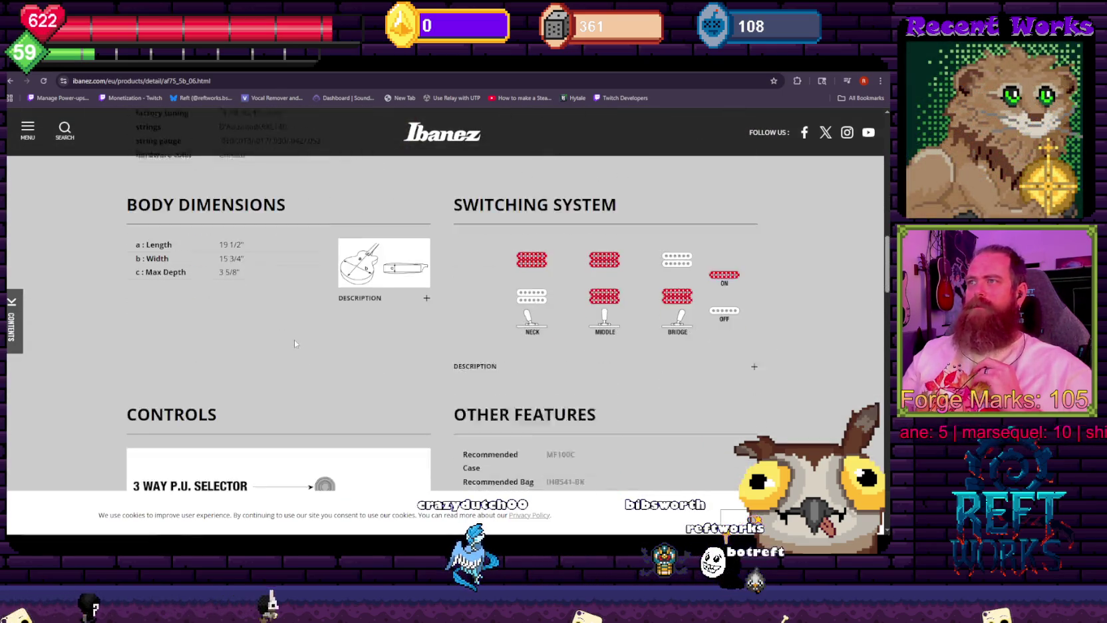
{"action": "scroll", "coordinate": [295, 343], "scroll_direction": "down", "scroll_amount": 4}
{"action": "scroll", "coordinate": [236, 340], "scroll_direction": "up", "scroll_amount": 15}
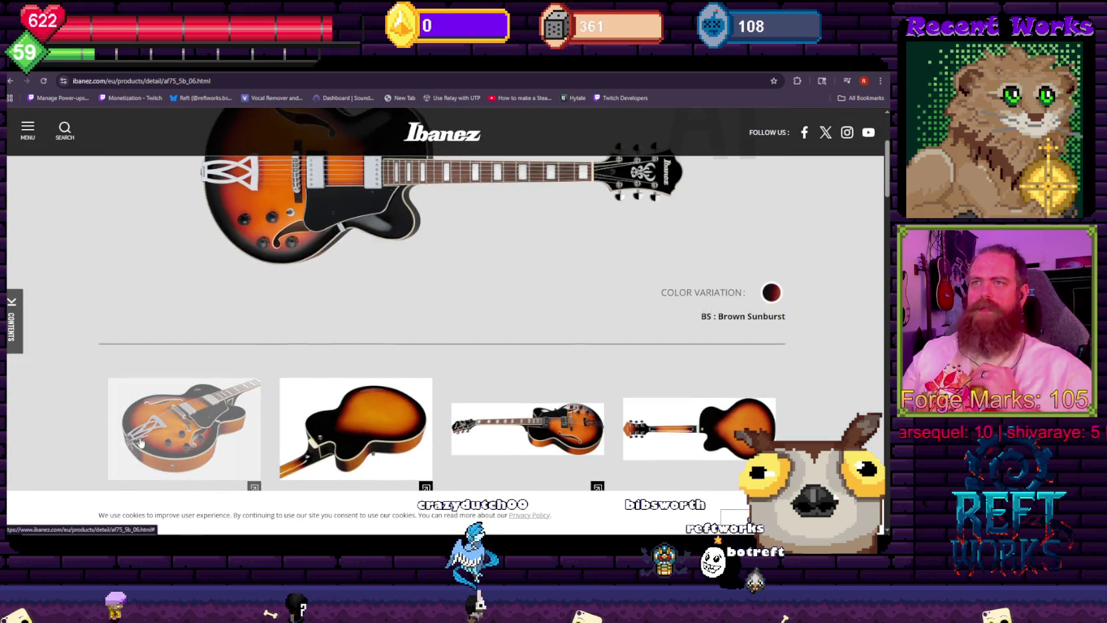
{"action": "left_click", "coordinate": [140, 443]}
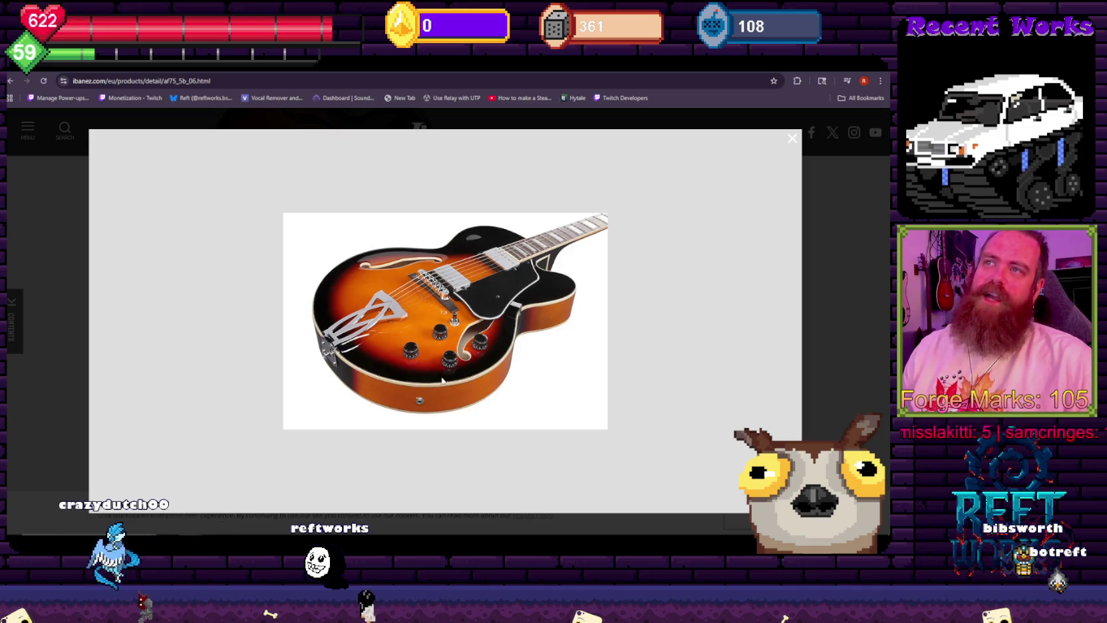
- Close the enlarged photo, then view and close the fourth photo of the guitar's back
{"action": "left_click", "coordinate": [852, 236]}
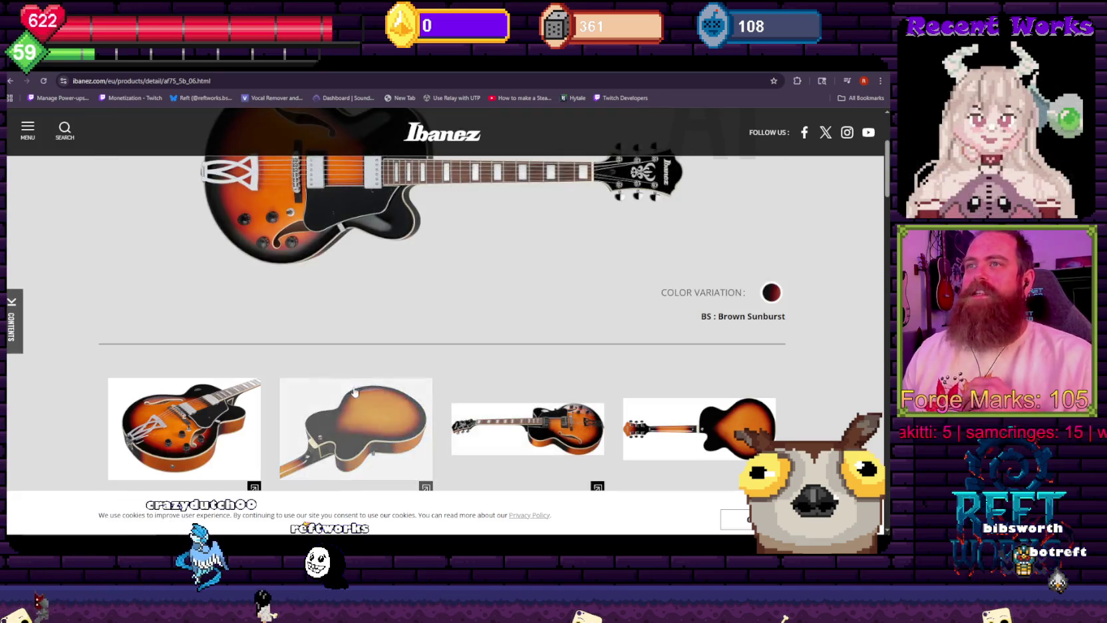
{"action": "scroll", "coordinate": [351, 393], "scroll_direction": "down", "scroll_amount": 2}
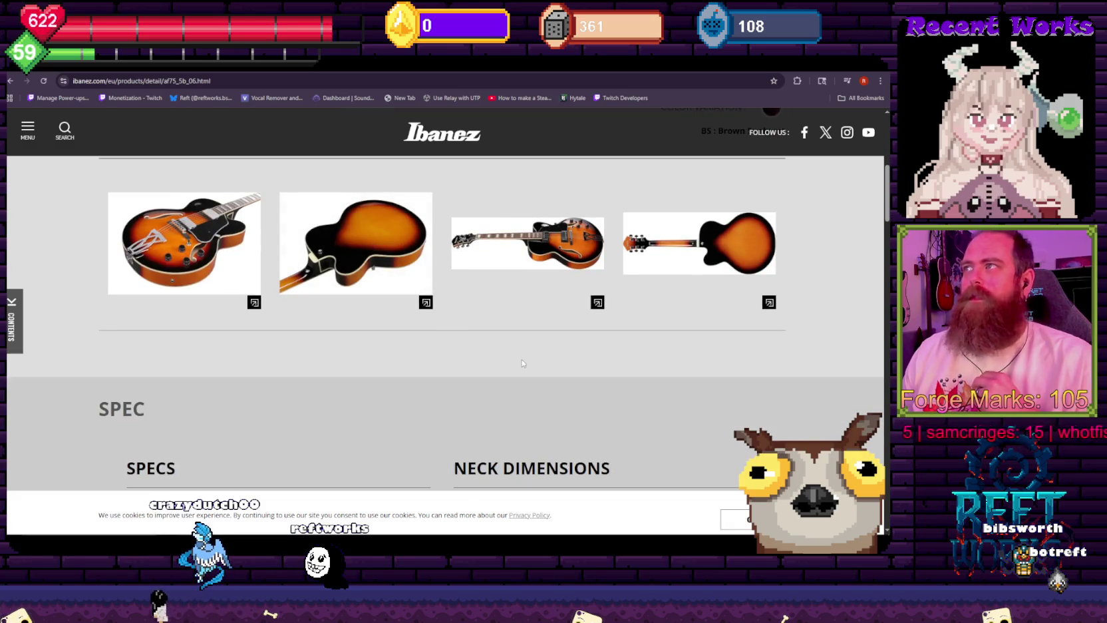
{"action": "scroll", "coordinate": [350, 391], "scroll_direction": "down", "scroll_amount": 2}
{"action": "scroll", "coordinate": [520, 368], "scroll_direction": "up", "scroll_amount": 3}
{"action": "left_click", "coordinate": [692, 336]}
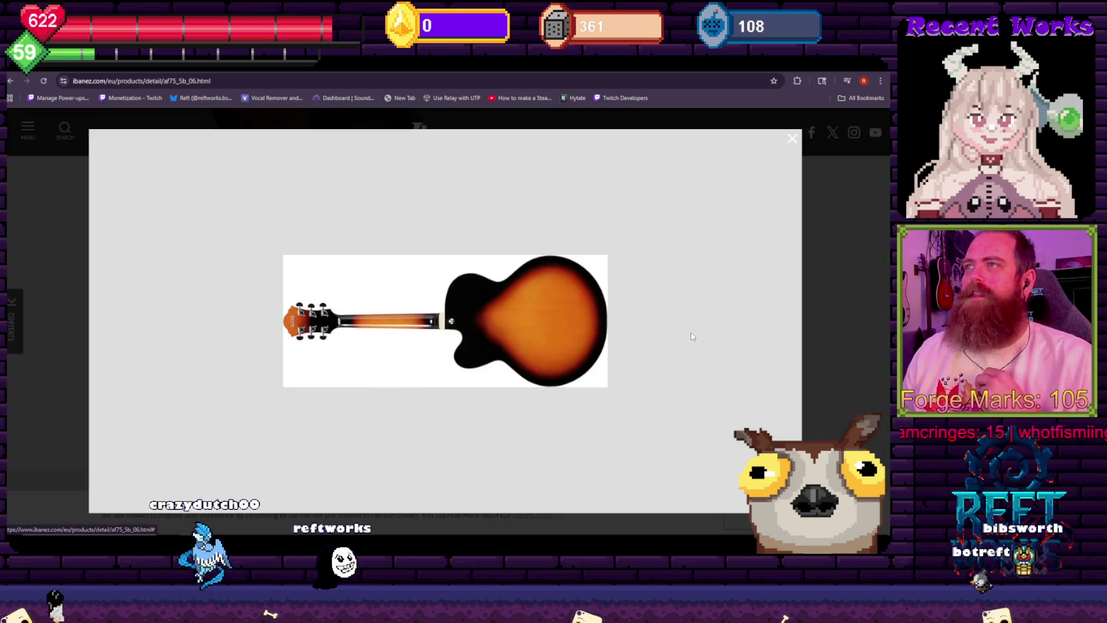
{"action": "left_click", "coordinate": [846, 294]}
- Read through the SPEC, Features and SUPPORT sections, then return up toward the main image
{"action": "scroll", "coordinate": [515, 414], "scroll_direction": "down", "scroll_amount": 5}
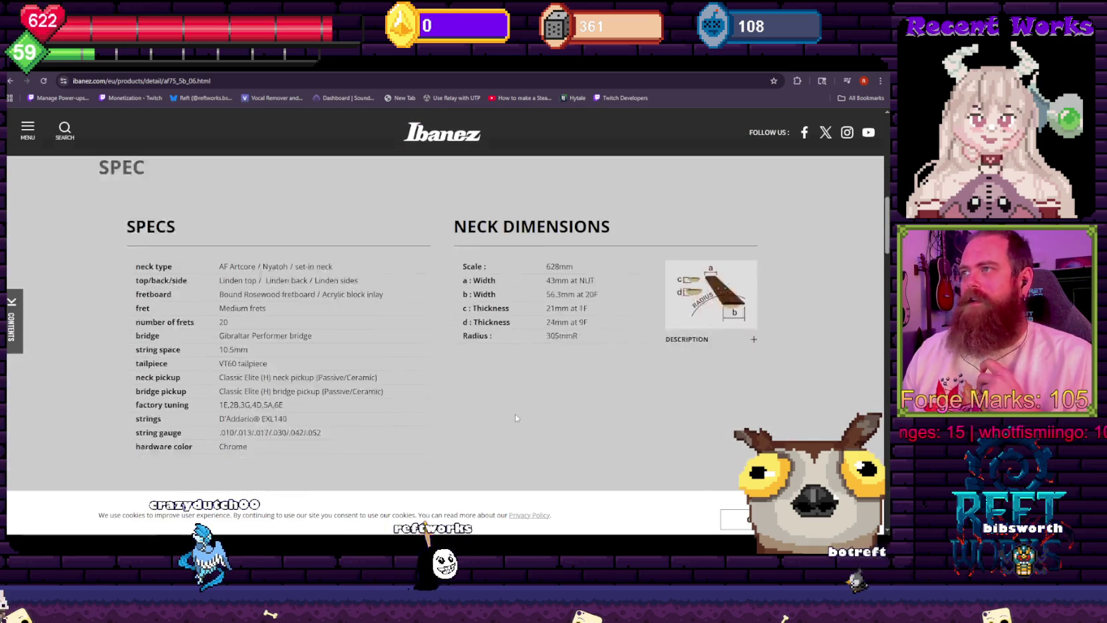
{"action": "scroll", "coordinate": [330, 378], "scroll_direction": "down", "scroll_amount": 6}
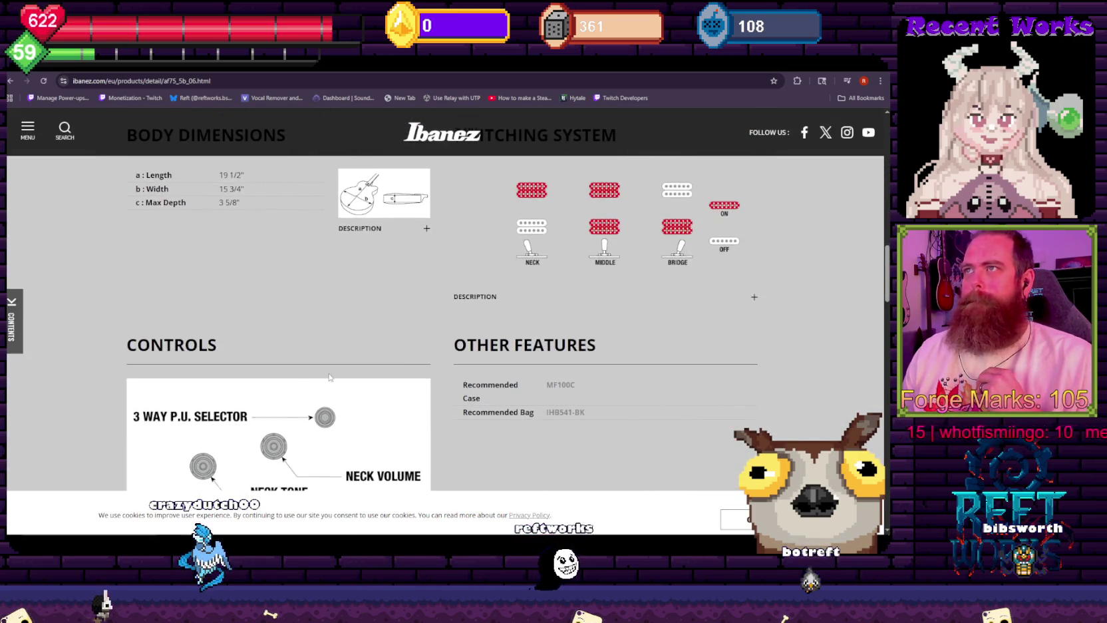
{"action": "scroll", "coordinate": [329, 385], "scroll_direction": "down", "scroll_amount": 4}
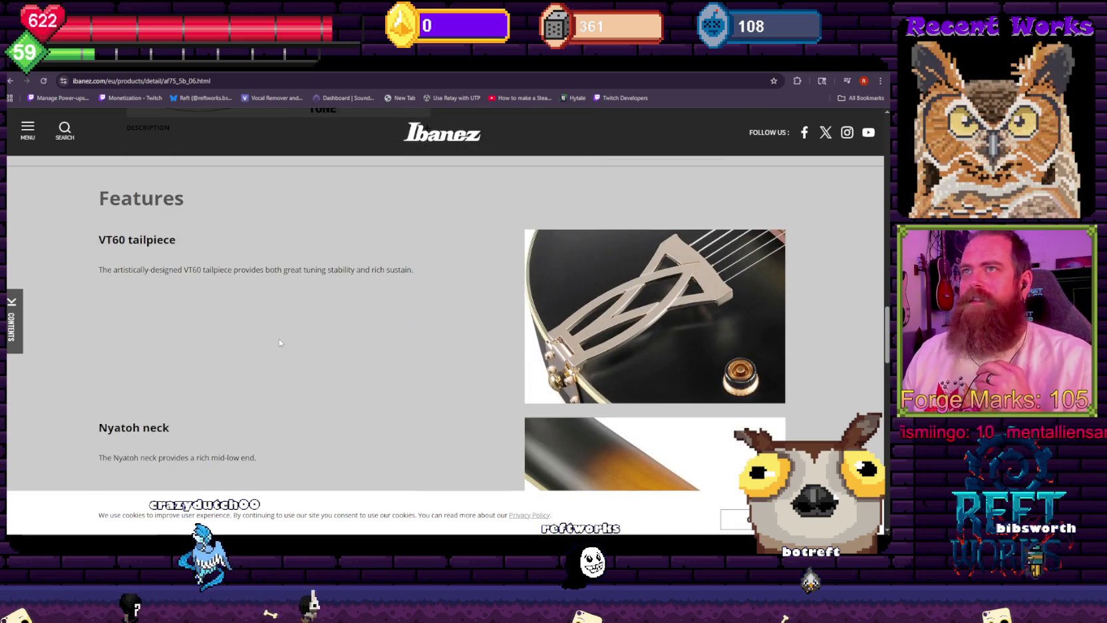
{"action": "scroll", "coordinate": [263, 321], "scroll_direction": "down", "scroll_amount": 8}
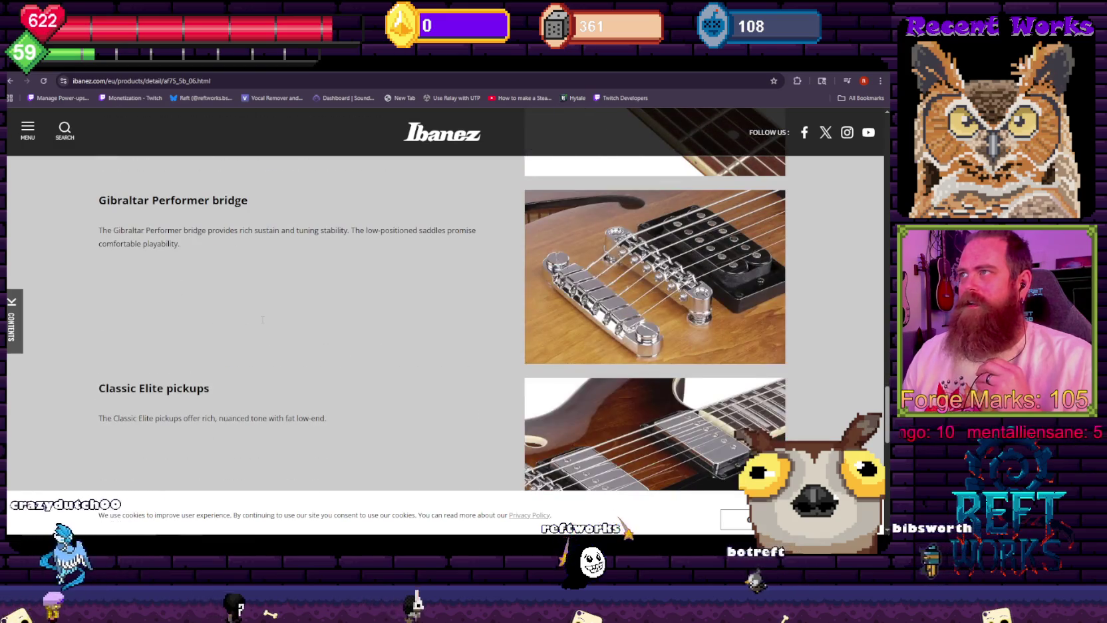
{"action": "scroll", "coordinate": [693, 289], "scroll_direction": "down", "scroll_amount": 4}
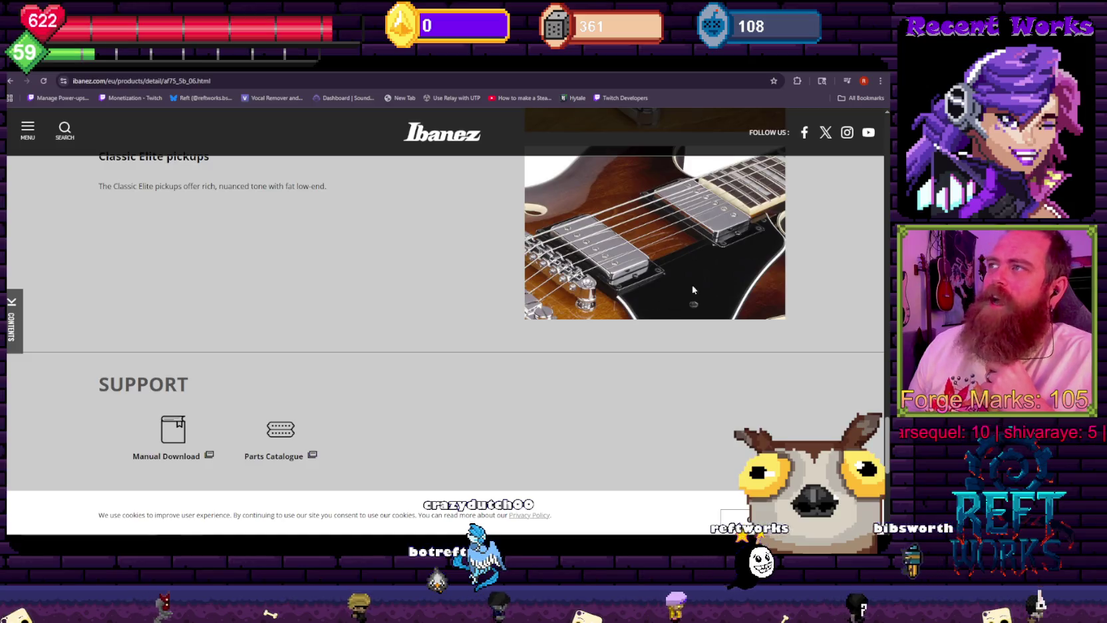
{"action": "scroll", "coordinate": [587, 343], "scroll_direction": "down", "scroll_amount": 1}
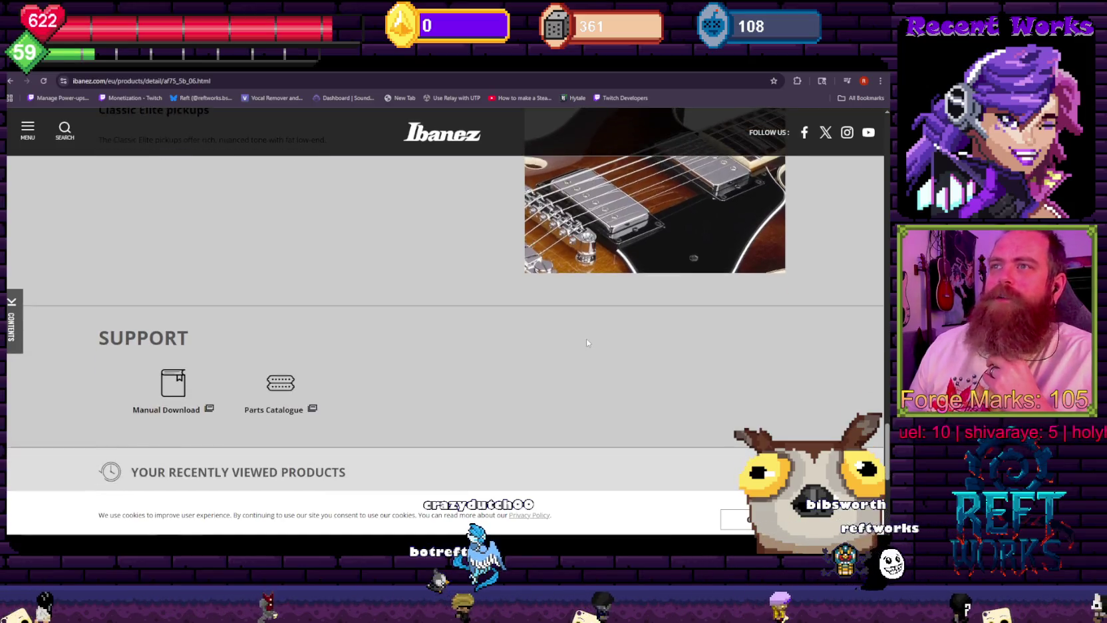
{"action": "scroll", "coordinate": [586, 343], "scroll_direction": "down", "scroll_amount": 3}
{"action": "scroll", "coordinate": [208, 402], "scroll_direction": "up", "scroll_amount": 15}
{"action": "scroll", "coordinate": [209, 402], "scroll_direction": "up", "scroll_amount": 3}
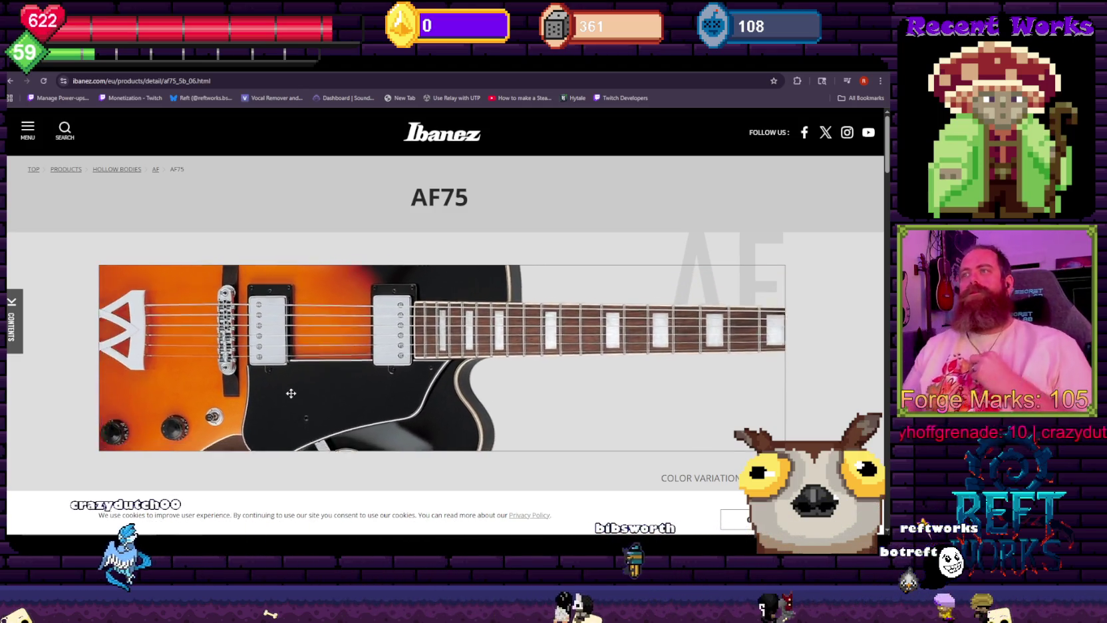
{"action": "scroll", "coordinate": [299, 380], "scroll_direction": "down", "scroll_amount": 2}
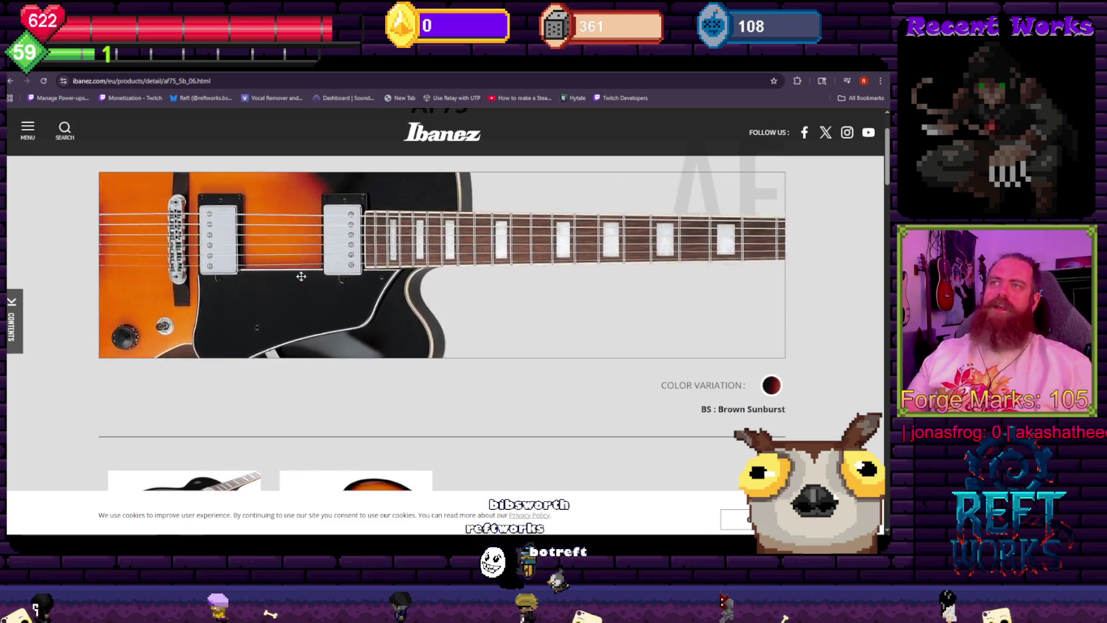
{"action": "scroll", "coordinate": [353, 333], "scroll_direction": "down", "scroll_amount": 2}
{"action": "left_click", "coordinate": [407, 443]}
{"action": "key", "text": "ctrl+plus"}
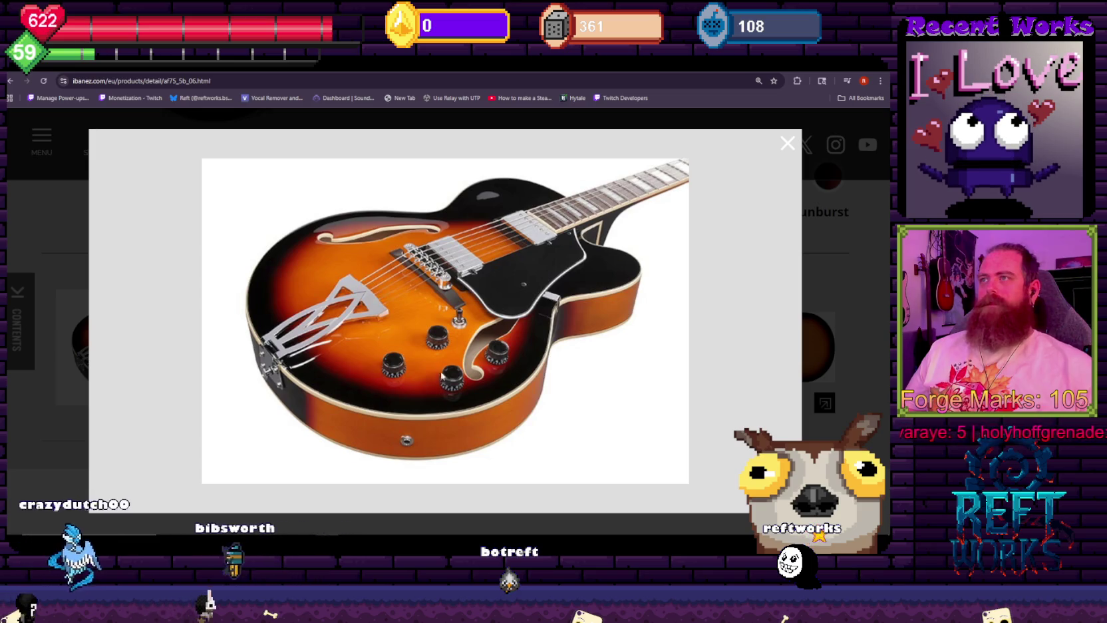
- Close and reopen the first AF75 guitar photo enlarged, then scroll up the page
{"action": "left_click", "coordinate": [788, 143]}
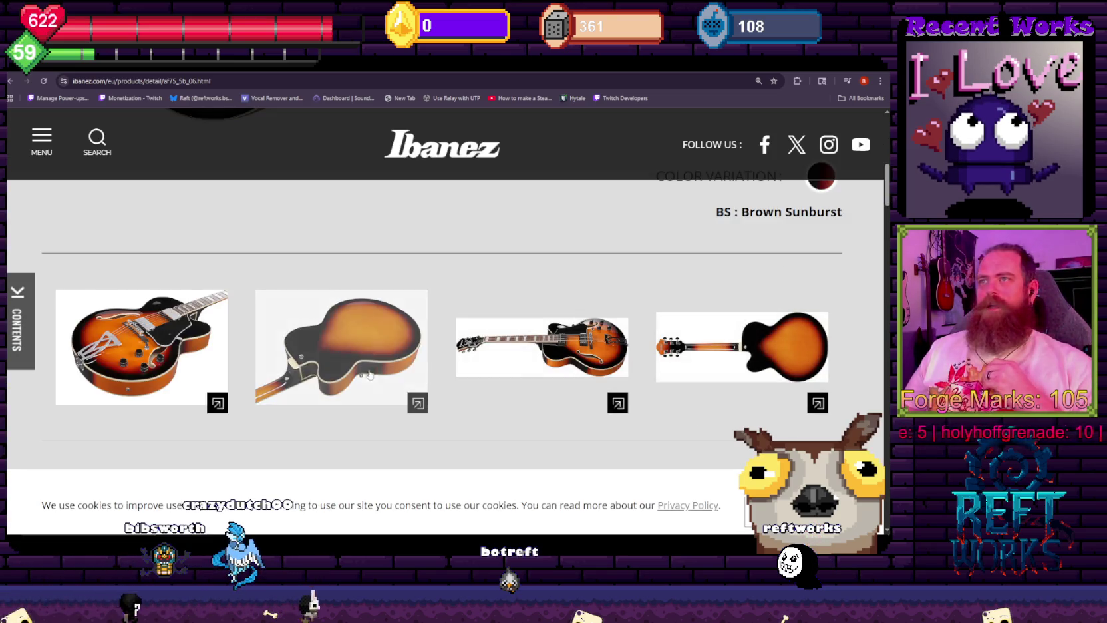
{"action": "left_click", "coordinate": [176, 356]}
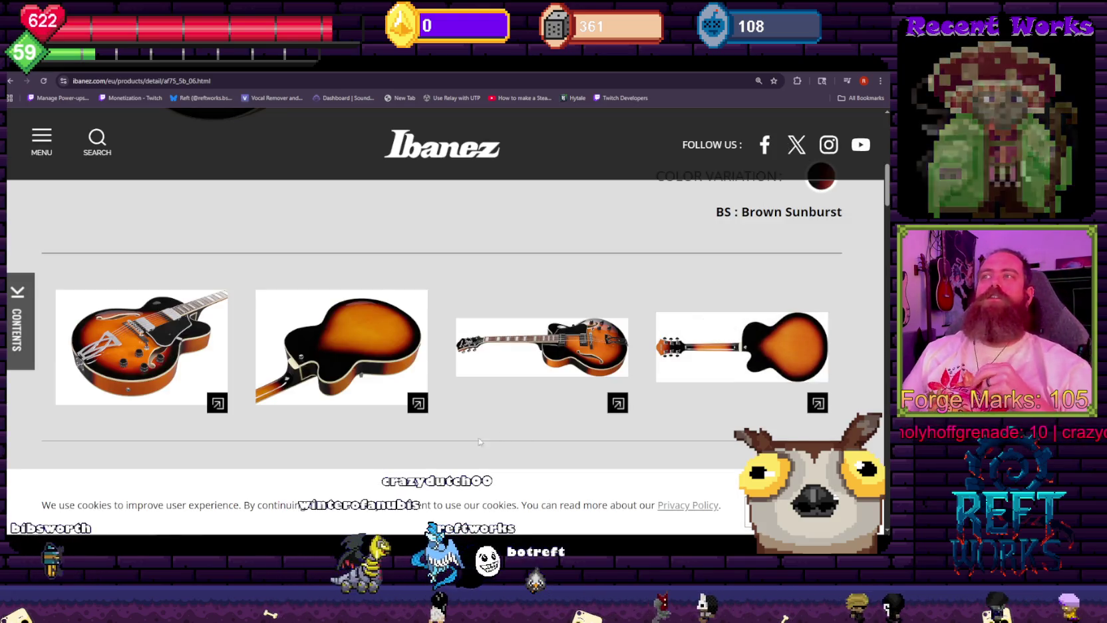
{"action": "scroll", "coordinate": [317, 398], "scroll_direction": "up", "scroll_amount": 10}
- Scroll through the AF75 page to inspect its close-up images and Brown Sunburst colour variation
{"action": "scroll", "coordinate": [320, 400], "scroll_direction": "down", "scroll_amount": 3}
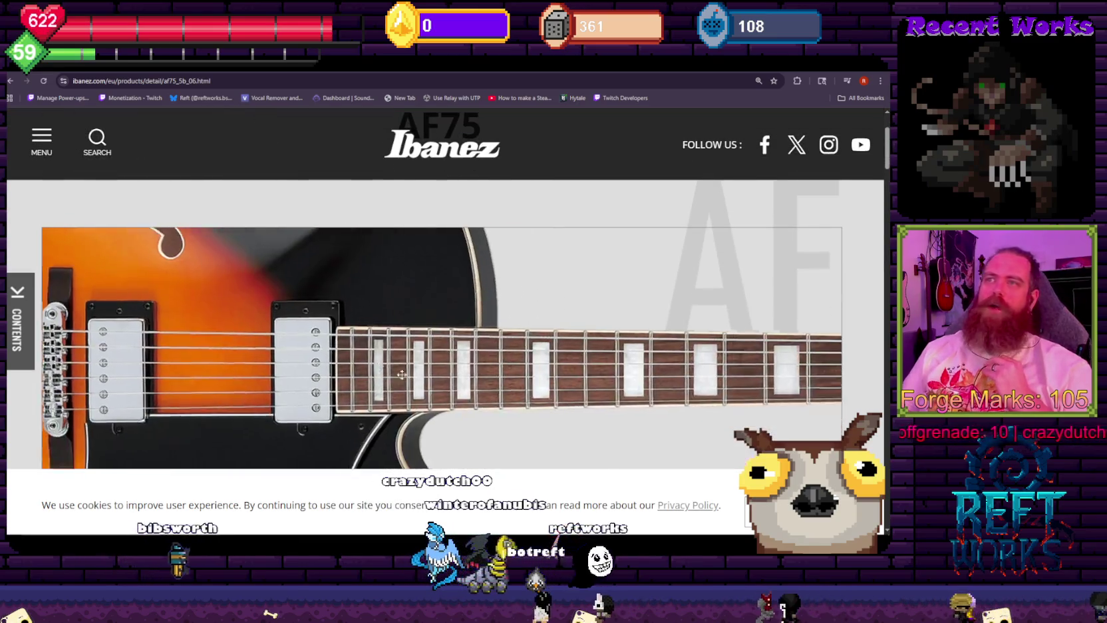
{"action": "scroll", "coordinate": [163, 342], "scroll_direction": "down", "scroll_amount": 5}
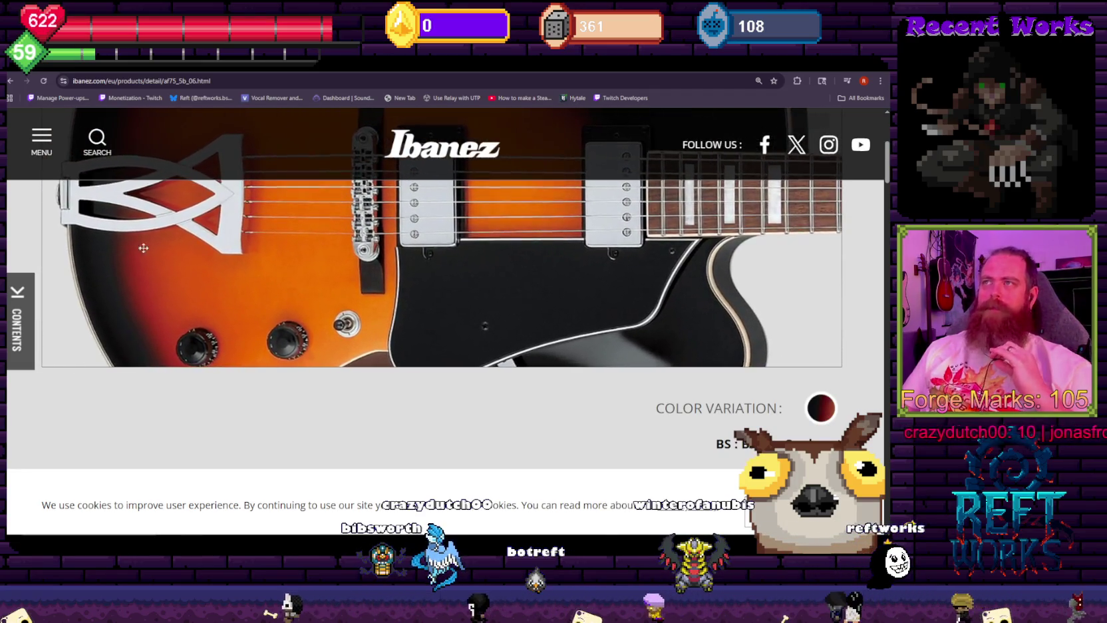
{"action": "scroll", "coordinate": [185, 206], "scroll_direction": "down", "scroll_amount": 1}
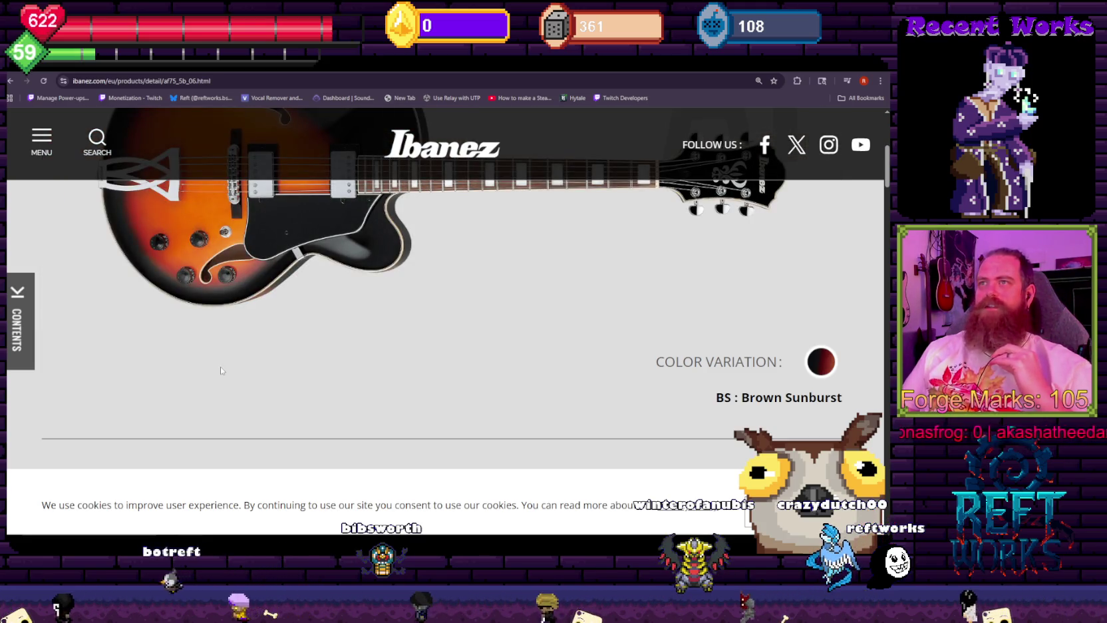
{"action": "scroll", "coordinate": [247, 360], "scroll_direction": "up", "scroll_amount": 3}
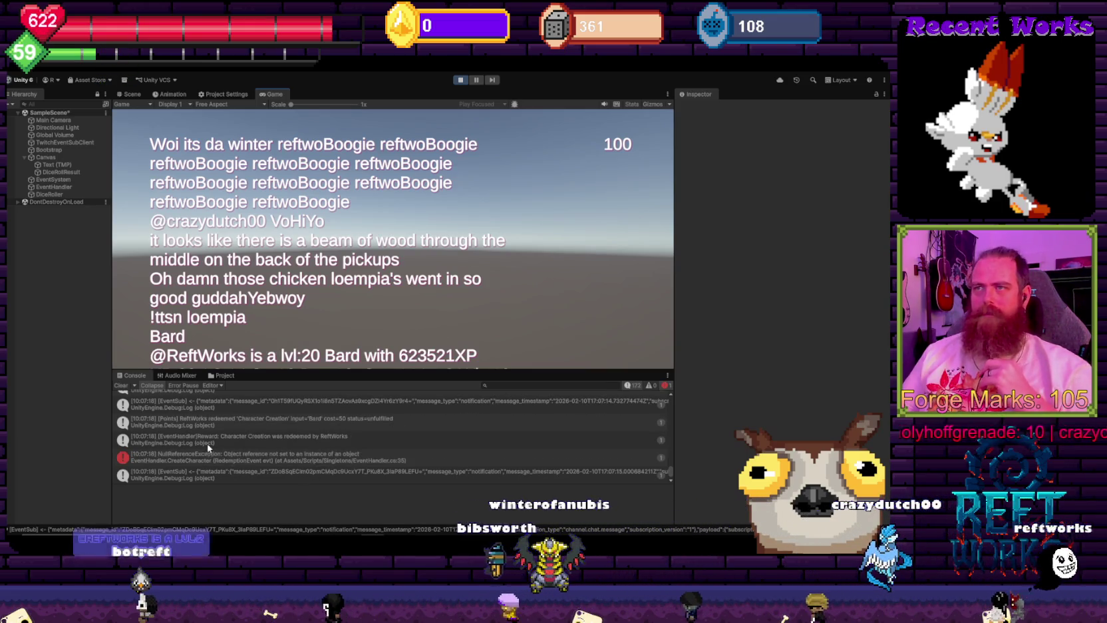
- Open the Console's NullReferenceException at EventHandler.cs line 35 in Visual Studio
{"action": "left_click", "coordinate": [213, 460]}
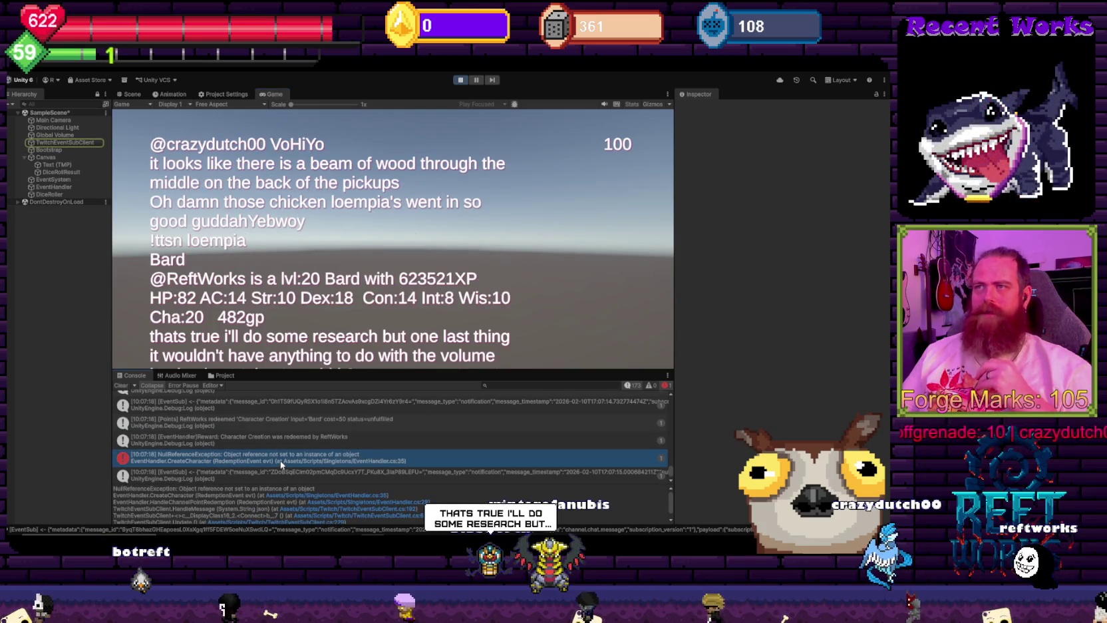
{"action": "double_click", "coordinate": [281, 461]}
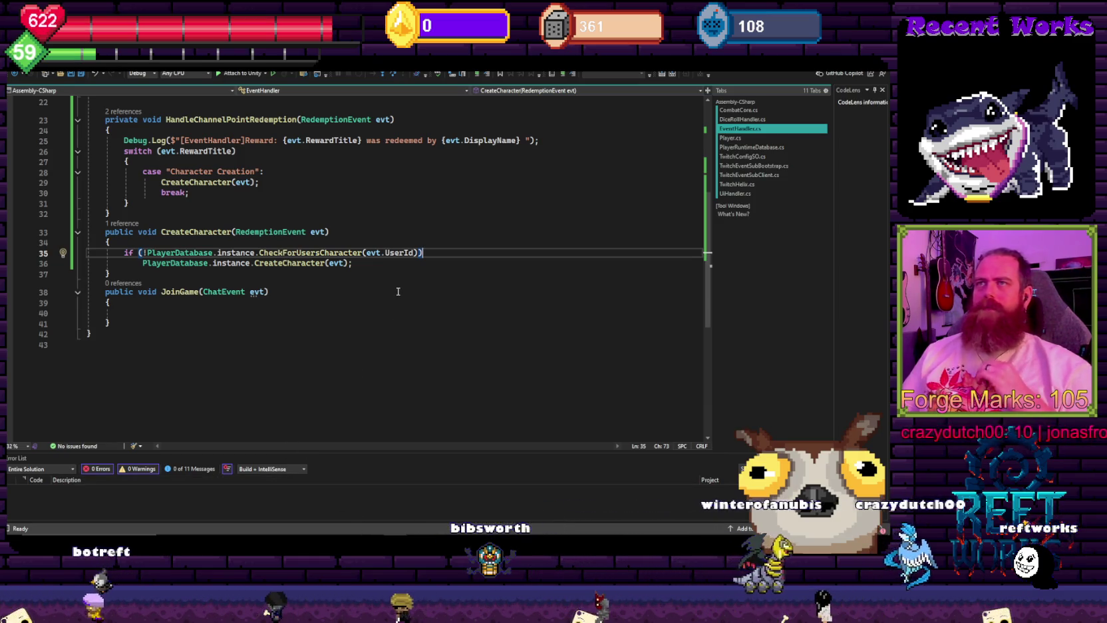
- Go to the PlayerDatabase class definition from line 35 with F12, then return to Unity
{"action": "mouse_move", "coordinate": [373, 541]}
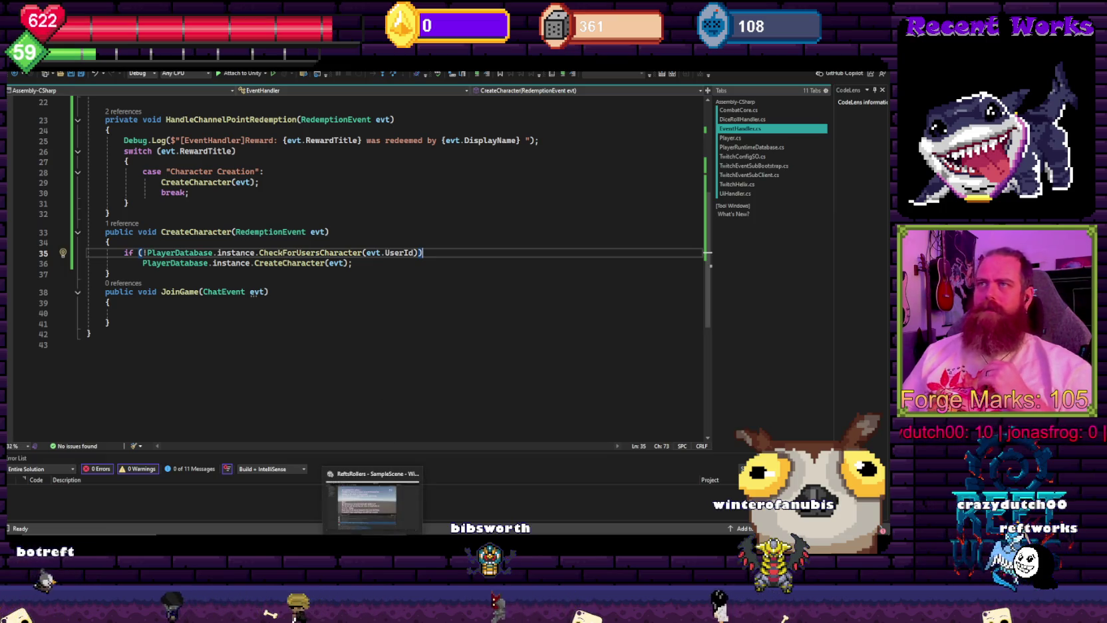
{"action": "scroll", "coordinate": [270, 340], "scroll_direction": "up", "scroll_amount": 5}
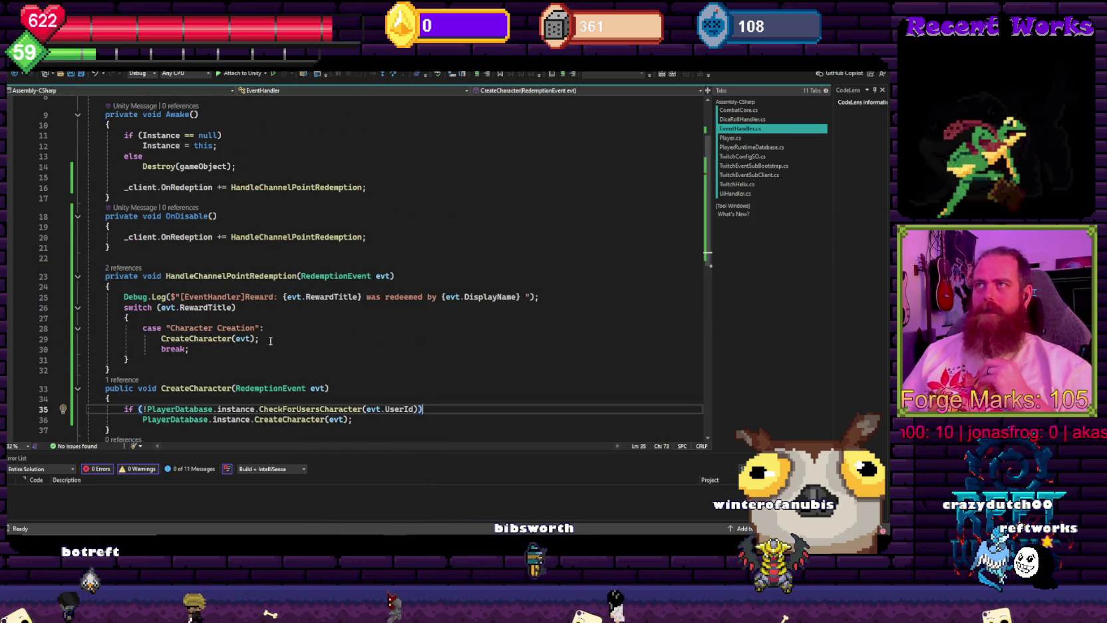
{"action": "double_click", "coordinate": [181, 410]}
{"action": "key", "text": "F12"}
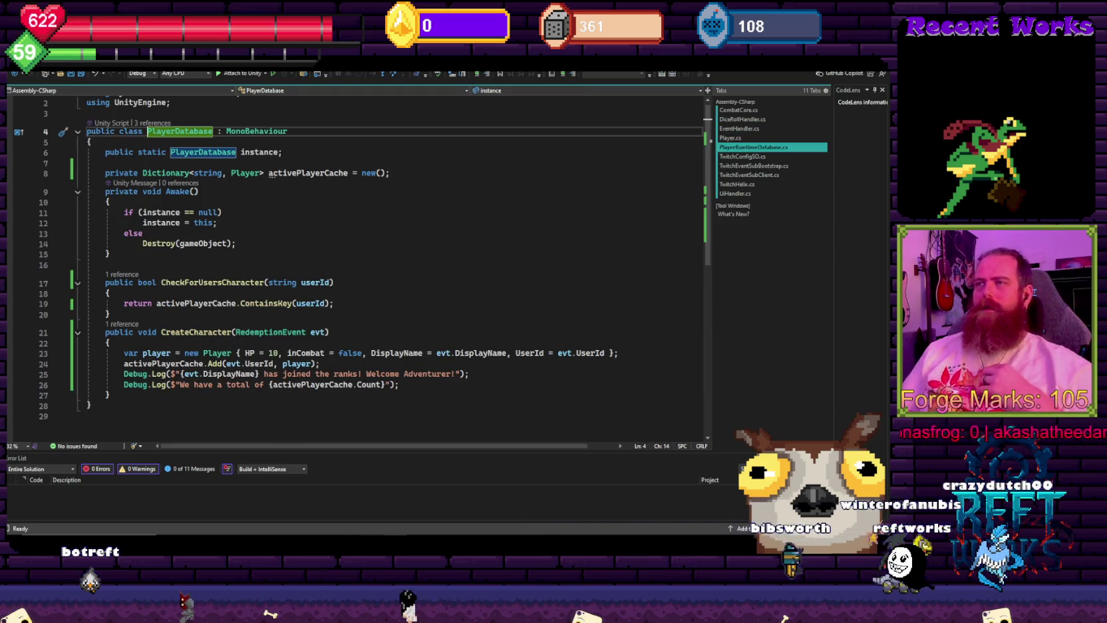
{"action": "left_click", "coordinate": [357, 530]}
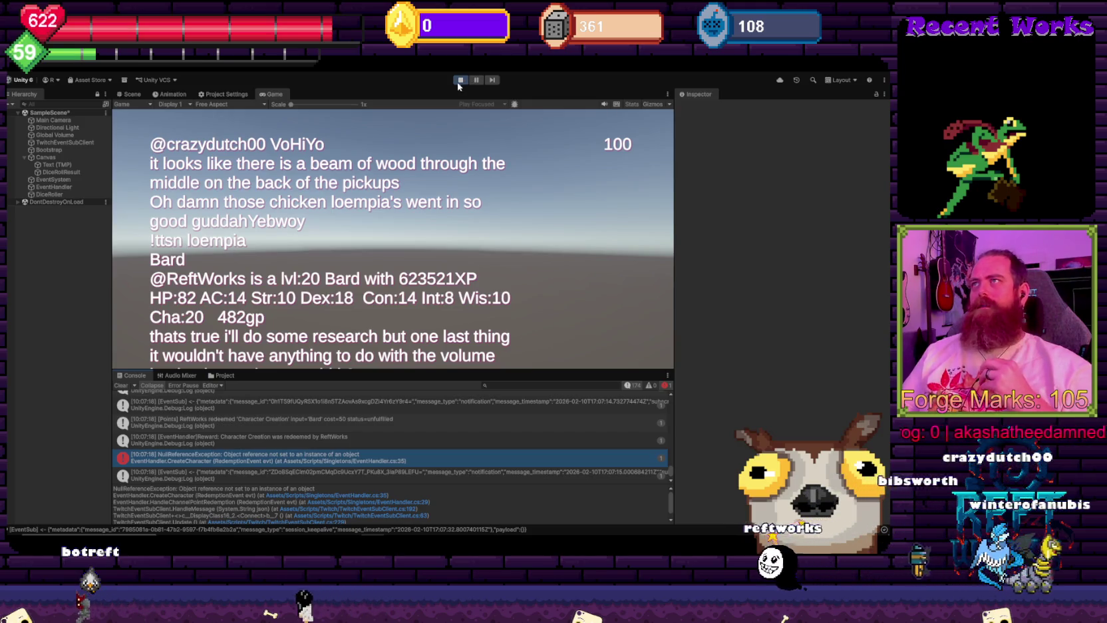
- Stop play mode and create an empty GameObject named PlayerDatabase in the Hierarchy
{"action": "left_click", "coordinate": [459, 80]}
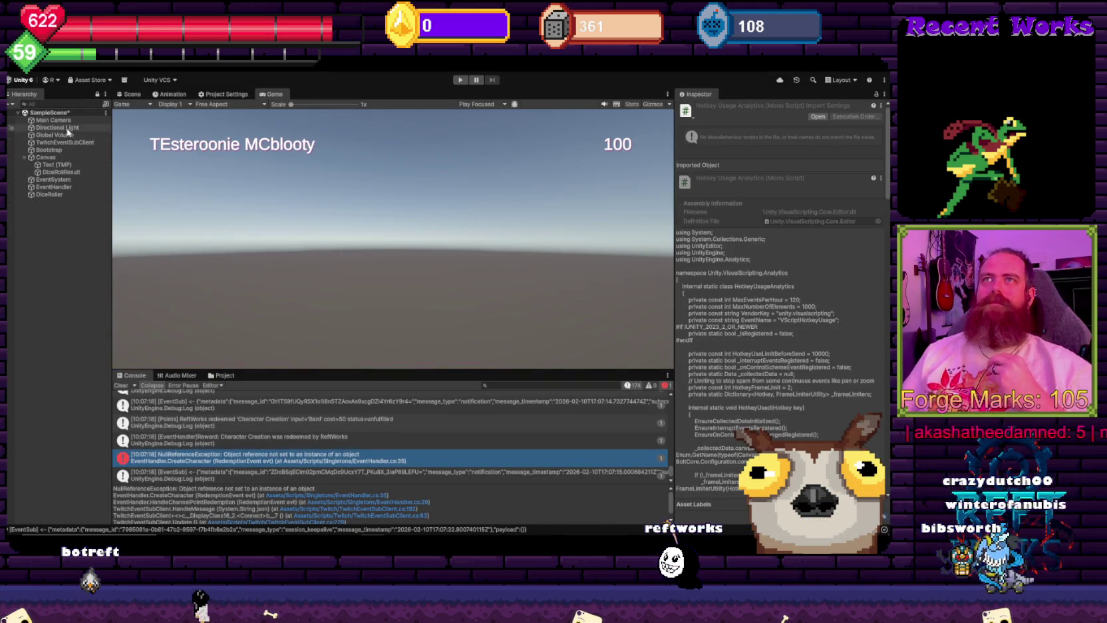
{"action": "left_click", "coordinate": [46, 157]}
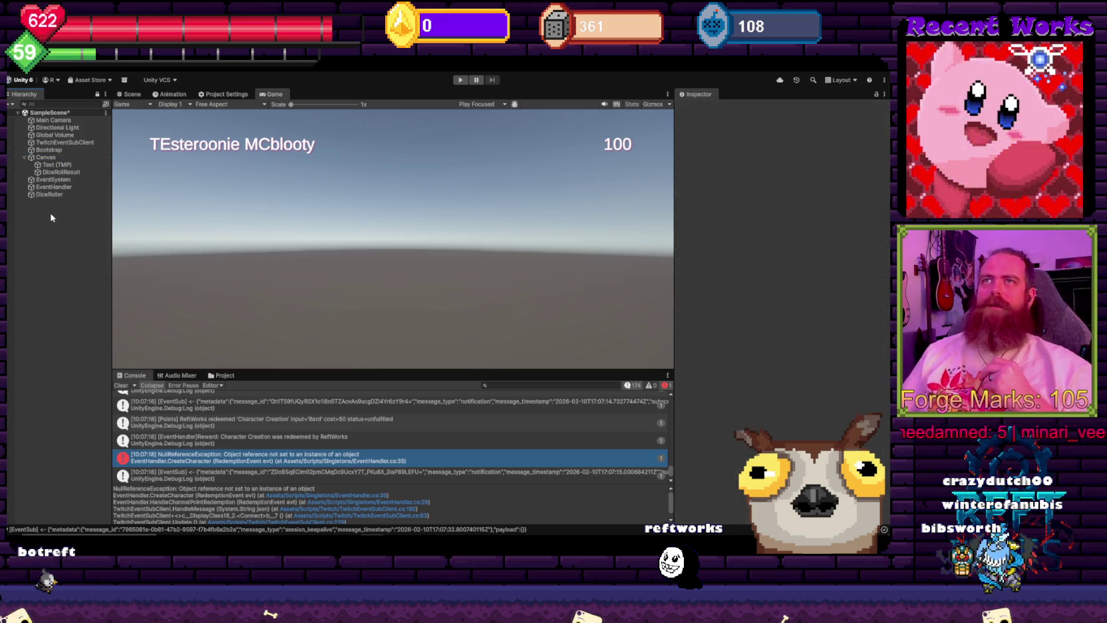
{"action": "right_click", "coordinate": [75, 223]}
{"action": "left_click", "coordinate": [126, 365]}
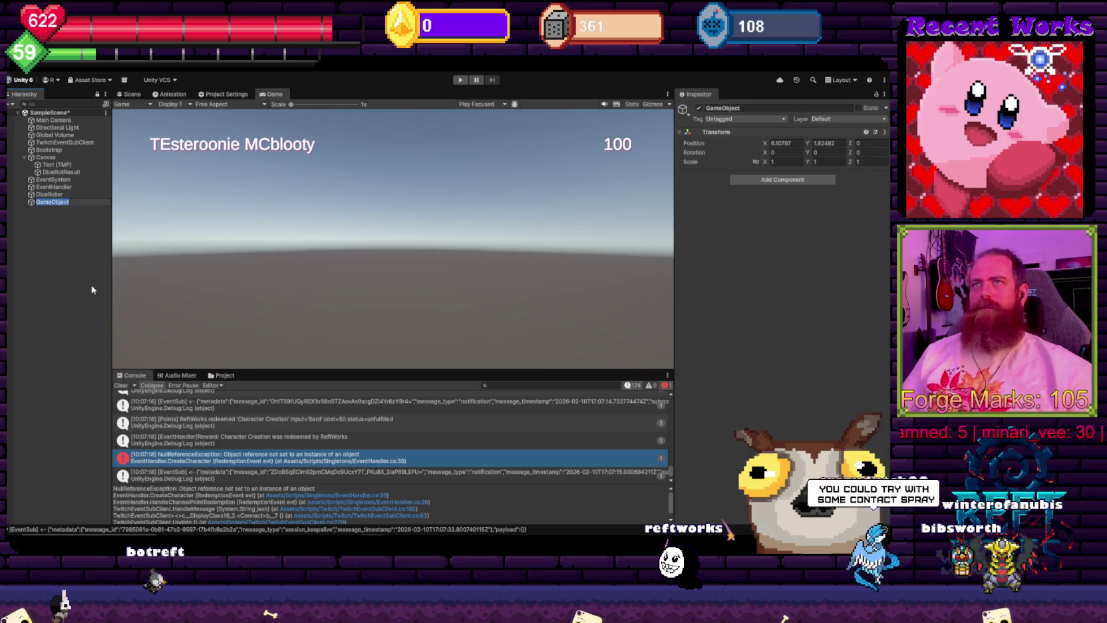
{"action": "type", "text": "Player"}
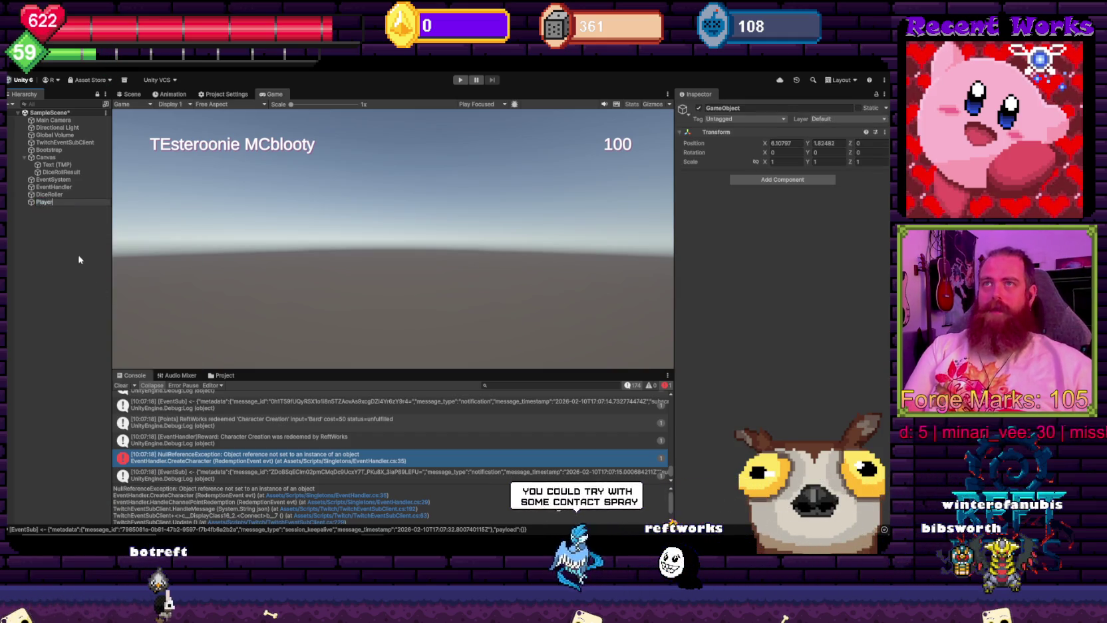
{"action": "type", "text": "Database"}
{"action": "key", "text": "Return"}
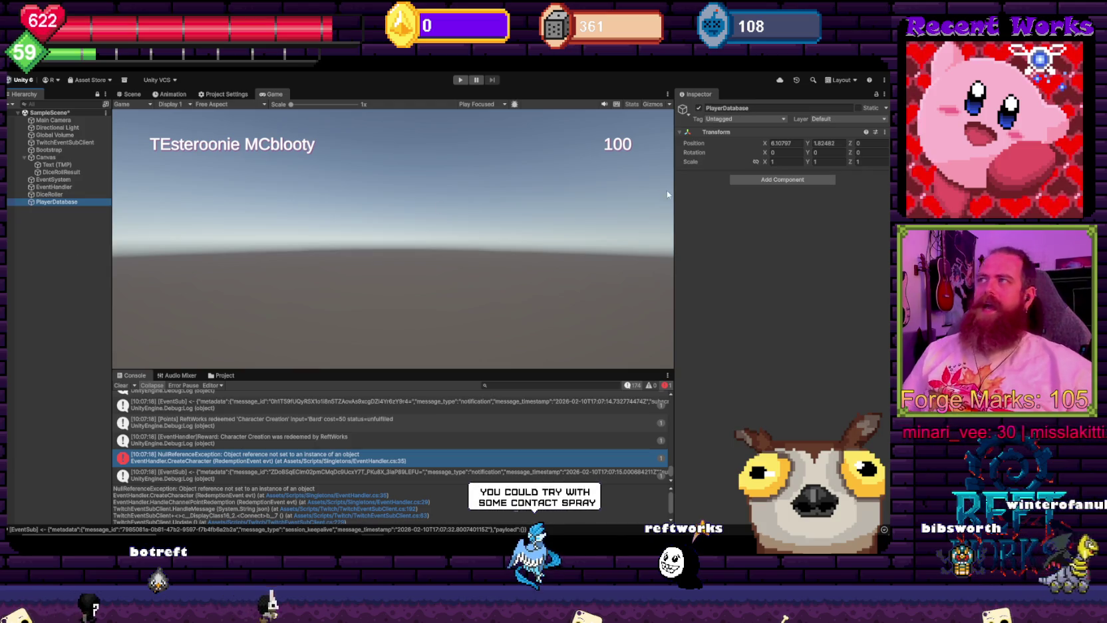
- Search the Add Component list for 'player'
{"action": "left_click", "coordinate": [792, 180]}
{"action": "type", "text": "player"}
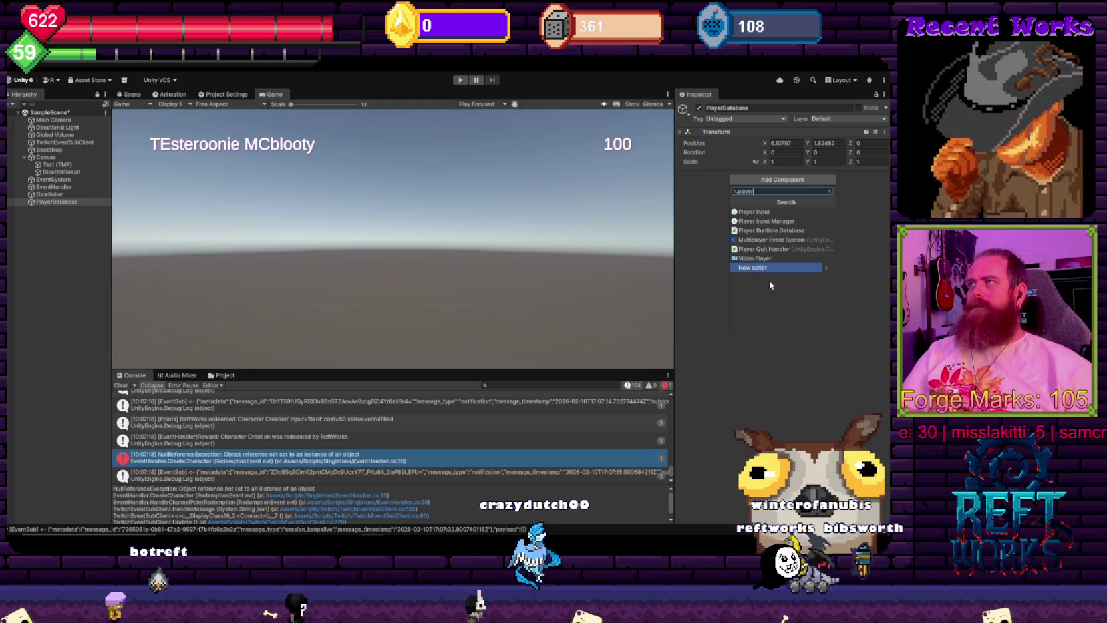
{"action": "key", "text": "BackSpace"}
{"action": "key", "text": "BackSpace"}
{"action": "key", "text": "BackSpace"}
{"action": "key", "text": "BackSpace"}
{"action": "key", "text": "BackSpace"}
{"action": "key", "text": "BackSpace"}
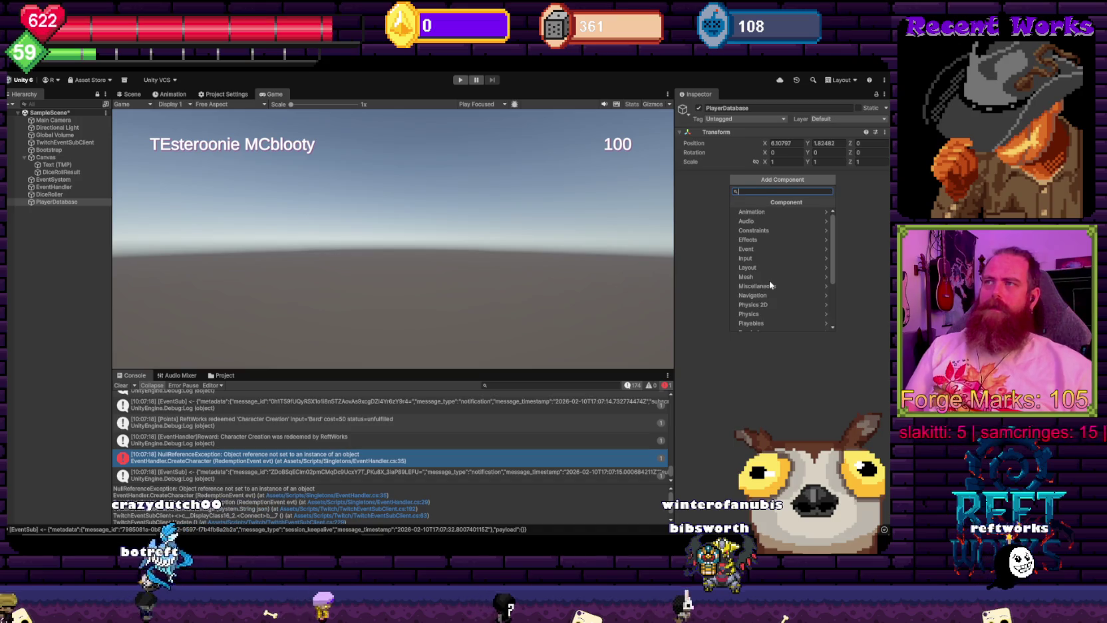
- Search for 'player' in the Console filter and the Project panel
{"action": "left_click", "coordinate": [520, 385]}
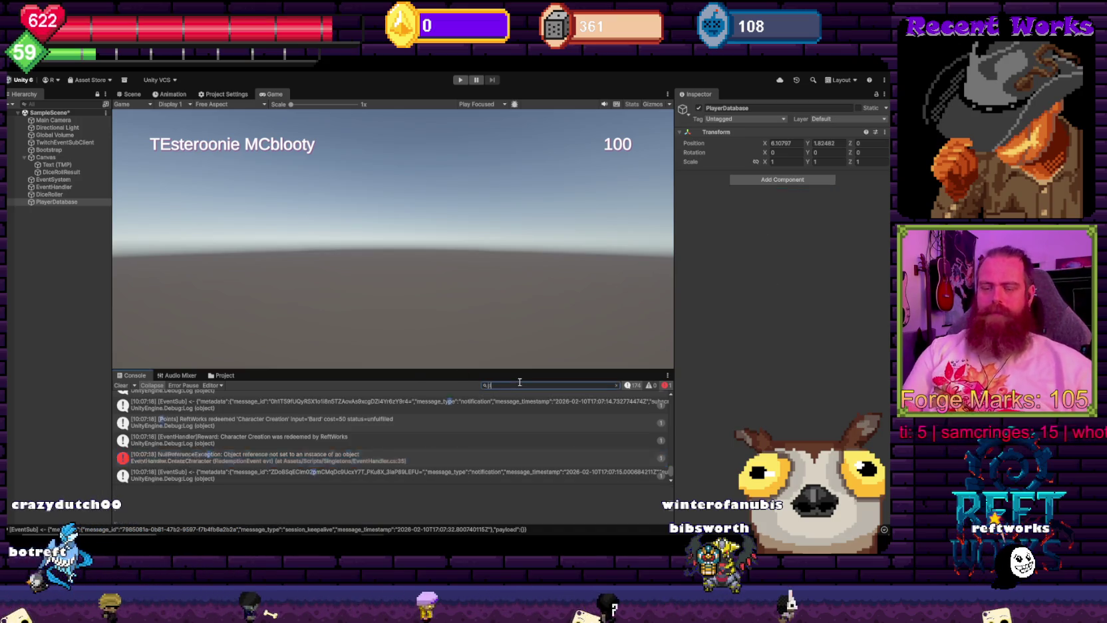
{"action": "type", "text": "player"}
{"action": "key", "text": "BackSpace"}
{"action": "key", "text": "BackSpace"}
{"action": "key", "text": "BackSpace"}
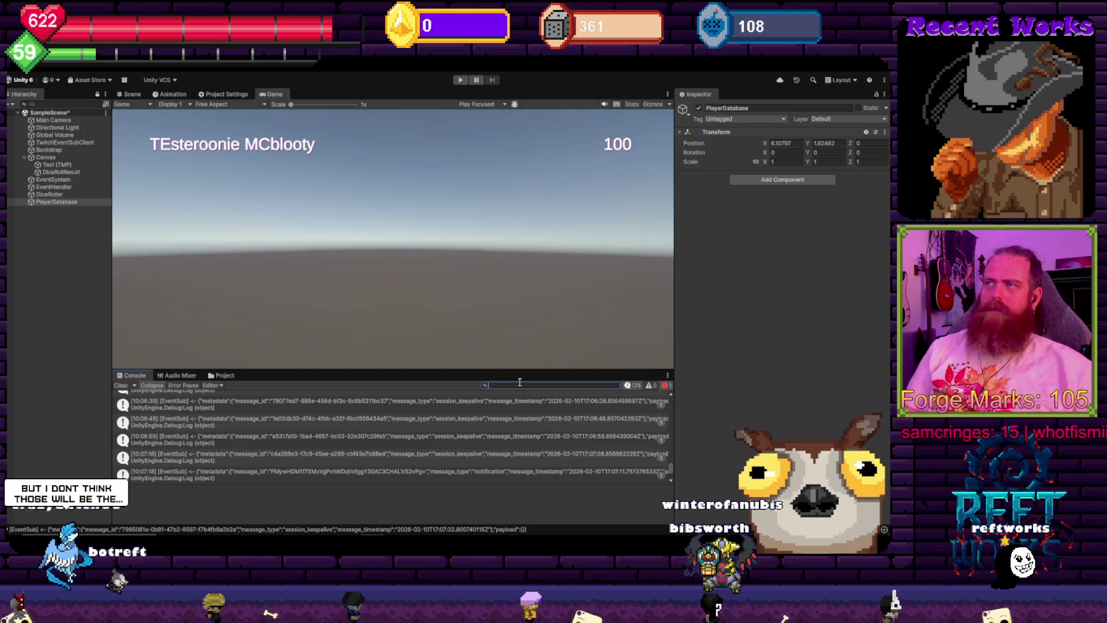
{"action": "left_click", "coordinate": [226, 376]}
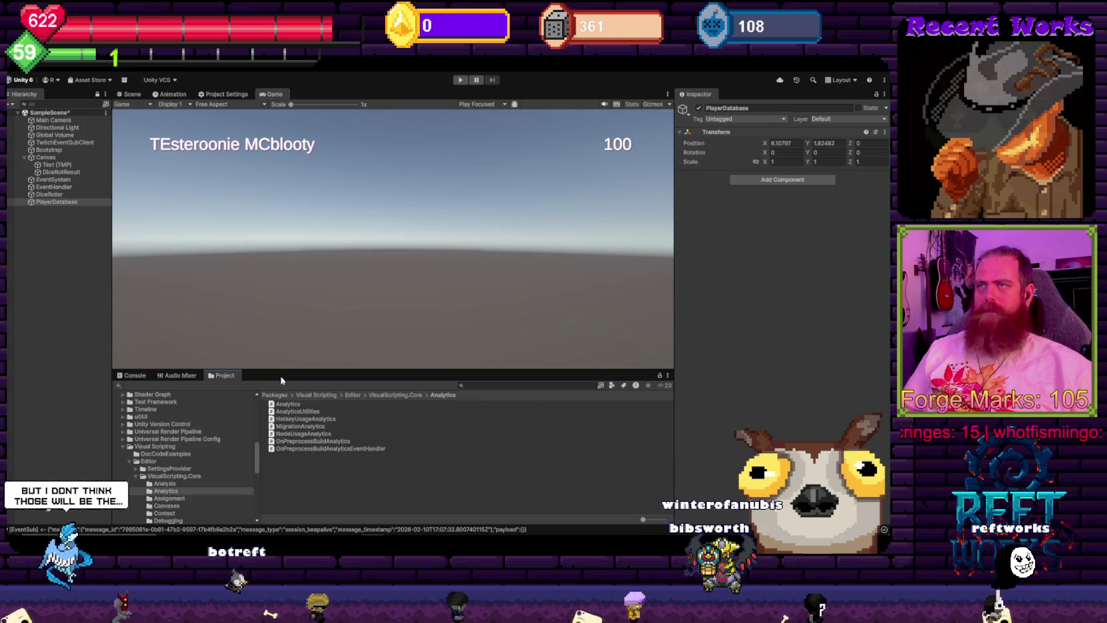
{"action": "type", "text": "player"}
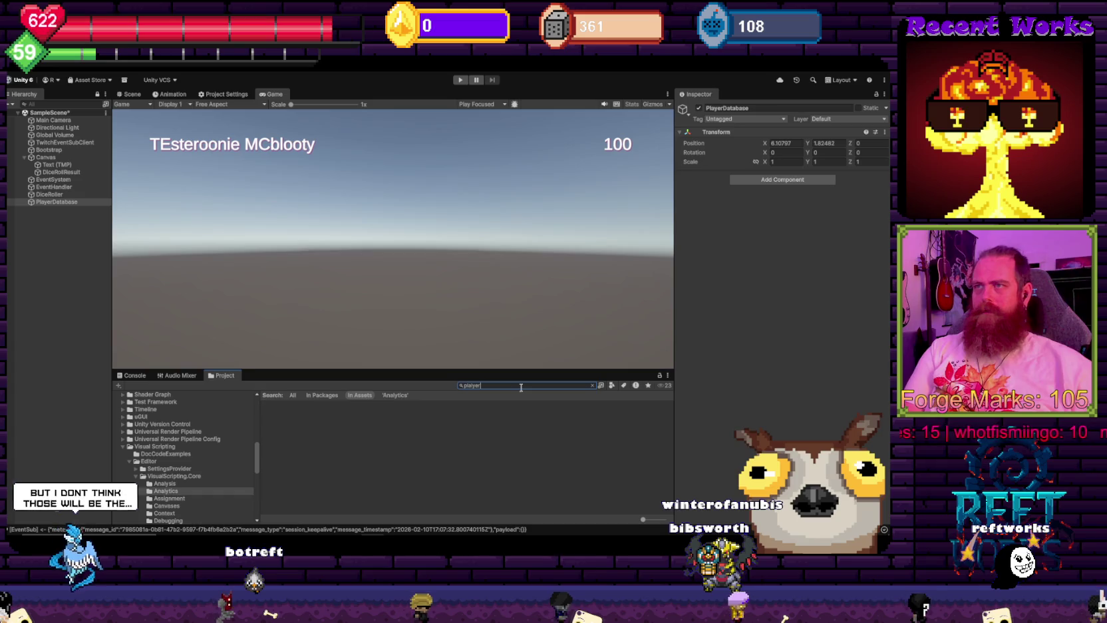
{"action": "key", "text": "BackSpace"}
{"action": "key", "text": "BackSpace"}
{"action": "key", "text": "BackSpace"}
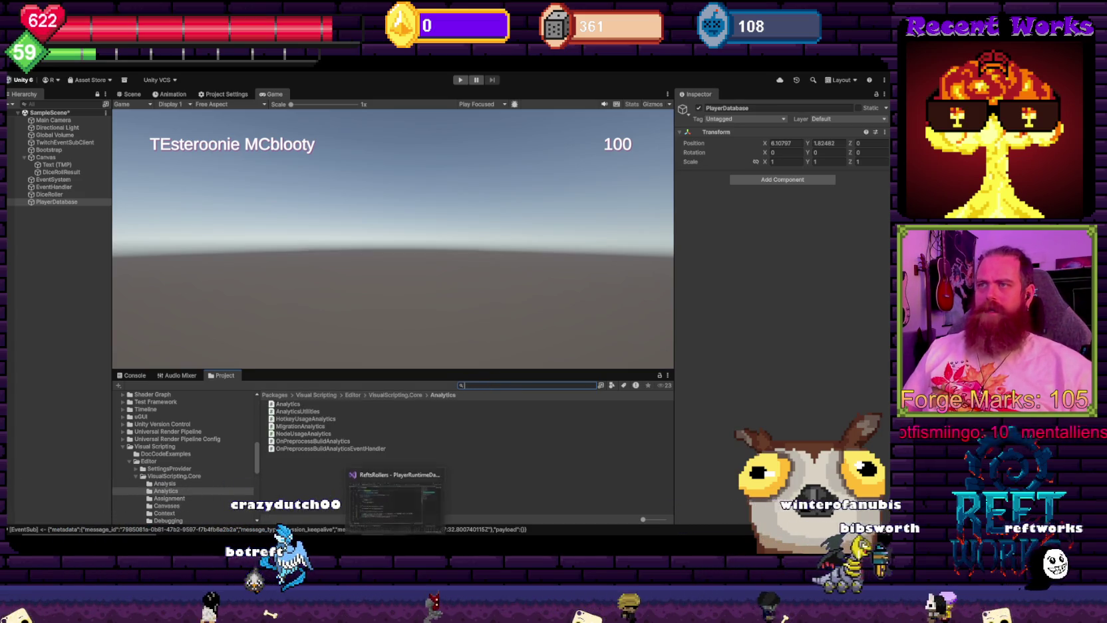
- Attach PlayerRuntimeDatabase from Assets/Scripts/RPGBotCore to PlayerDatabase and enter play mode
{"action": "scroll", "coordinate": [130, 466], "scroll_direction": "up", "scroll_amount": 15}
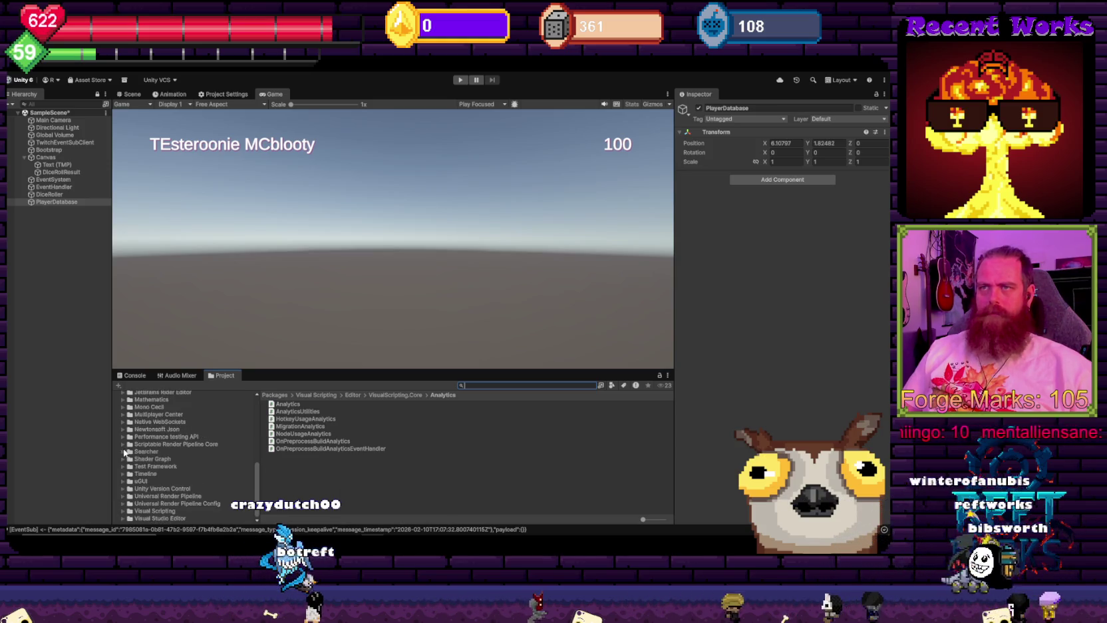
{"action": "left_click", "coordinate": [154, 446]}
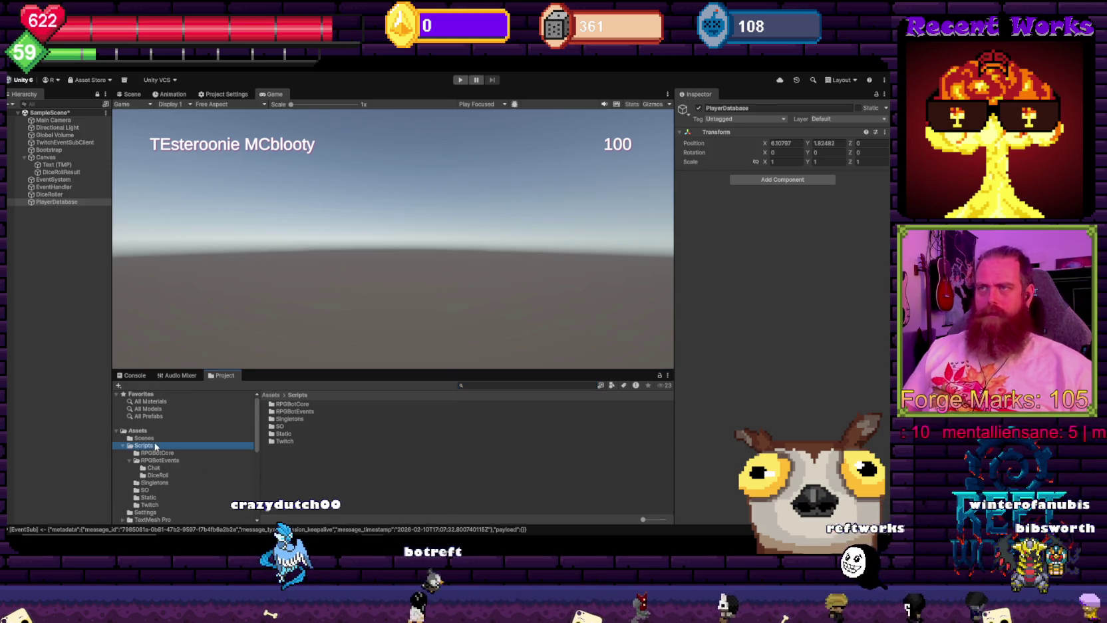
{"action": "double_click", "coordinate": [293, 404]}
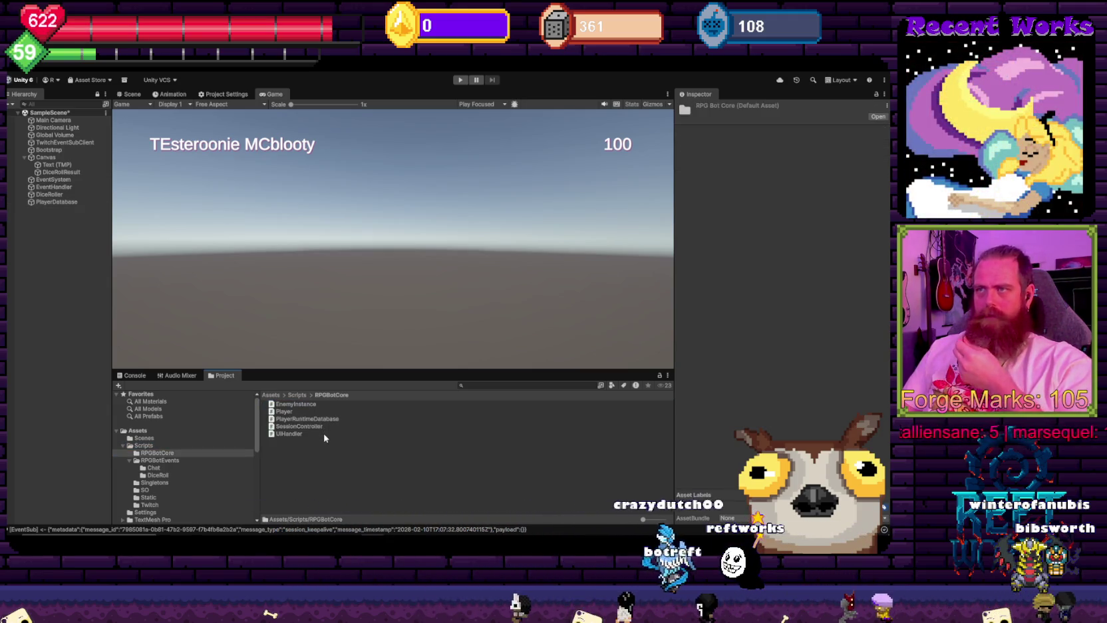
{"action": "left_click", "coordinate": [330, 419]}
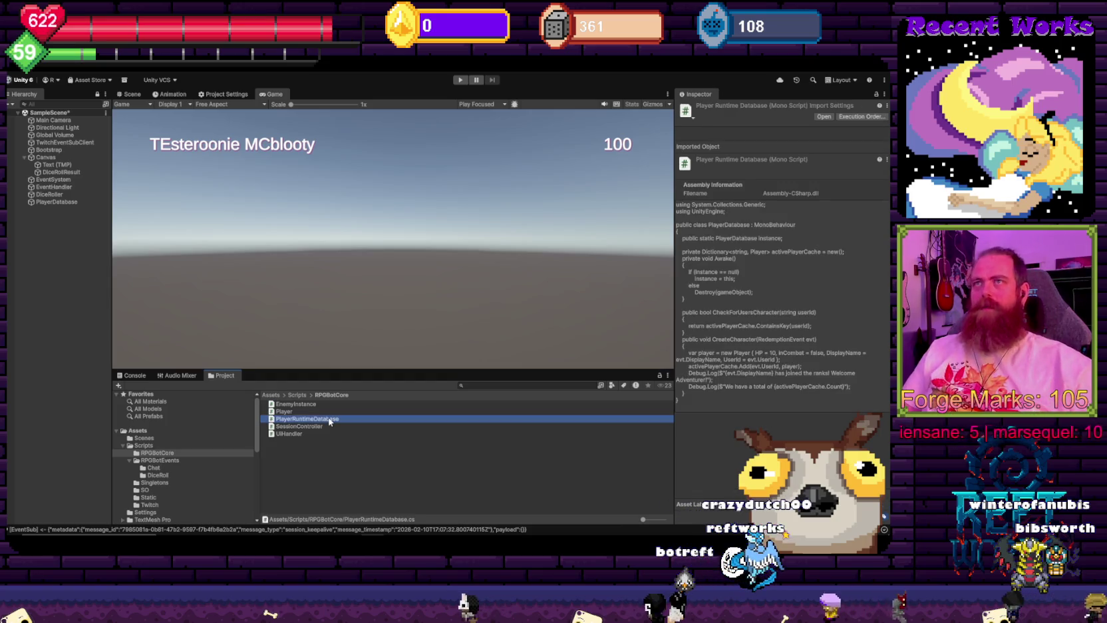
{"action": "left_click", "coordinate": [74, 203]}
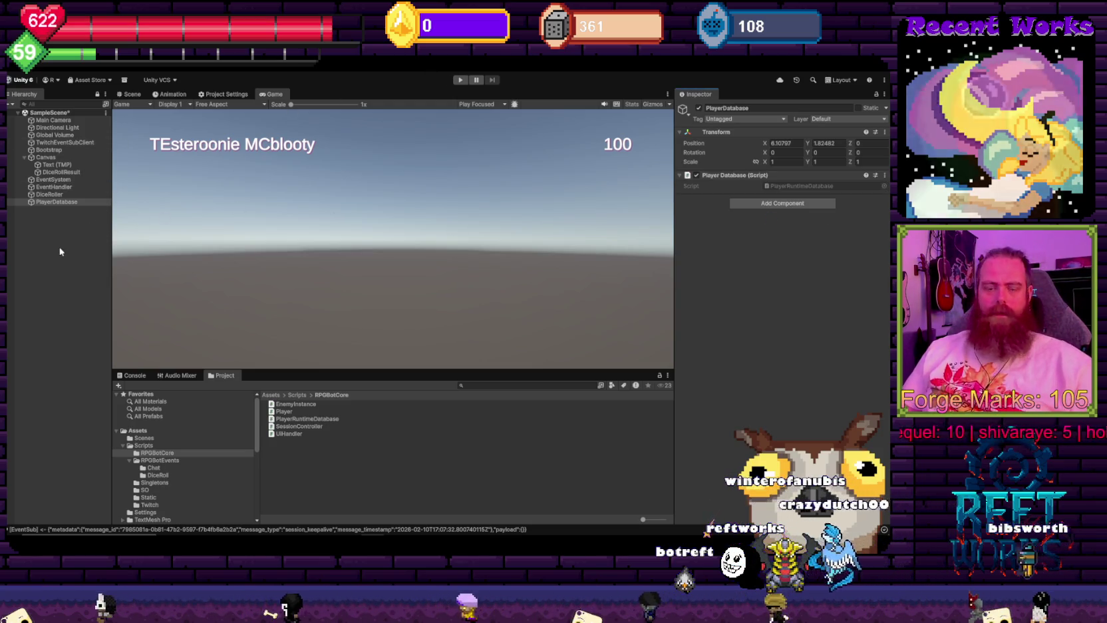
{"action": "key", "text": "ctrl+p"}
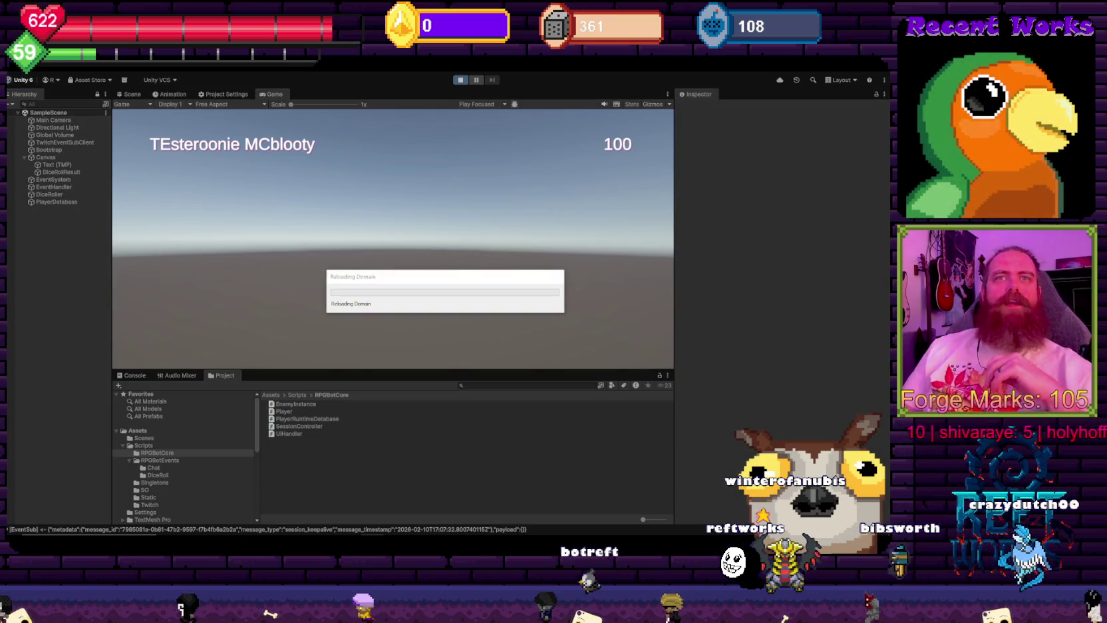
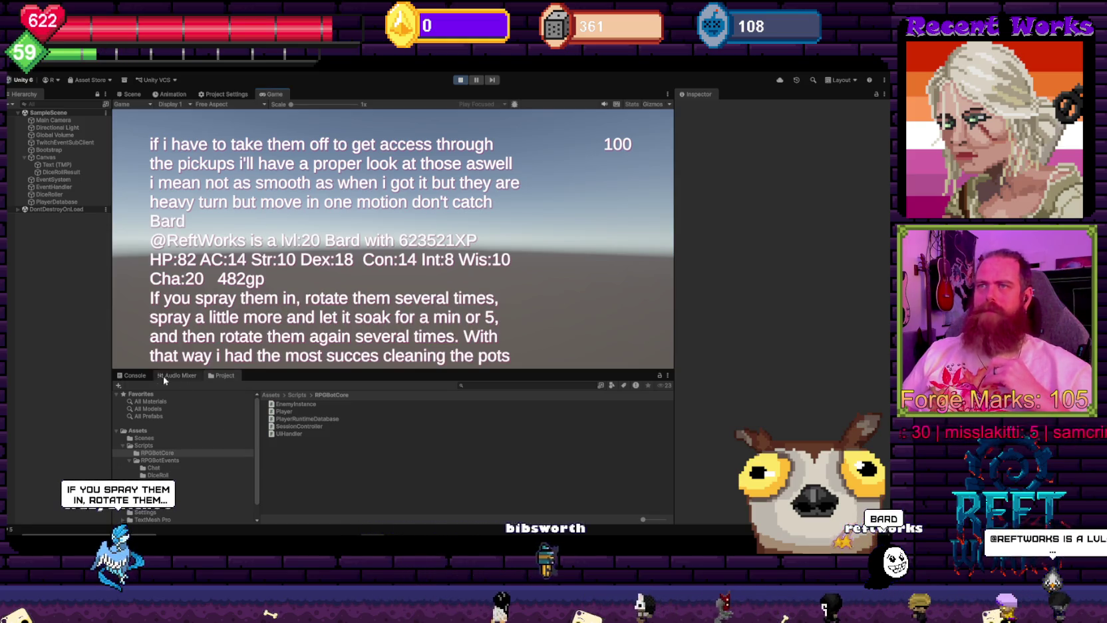
- Switch the bottom panel to the Console to see the bot's log output
{"action": "key", "text": "ctrl+shift+c"}
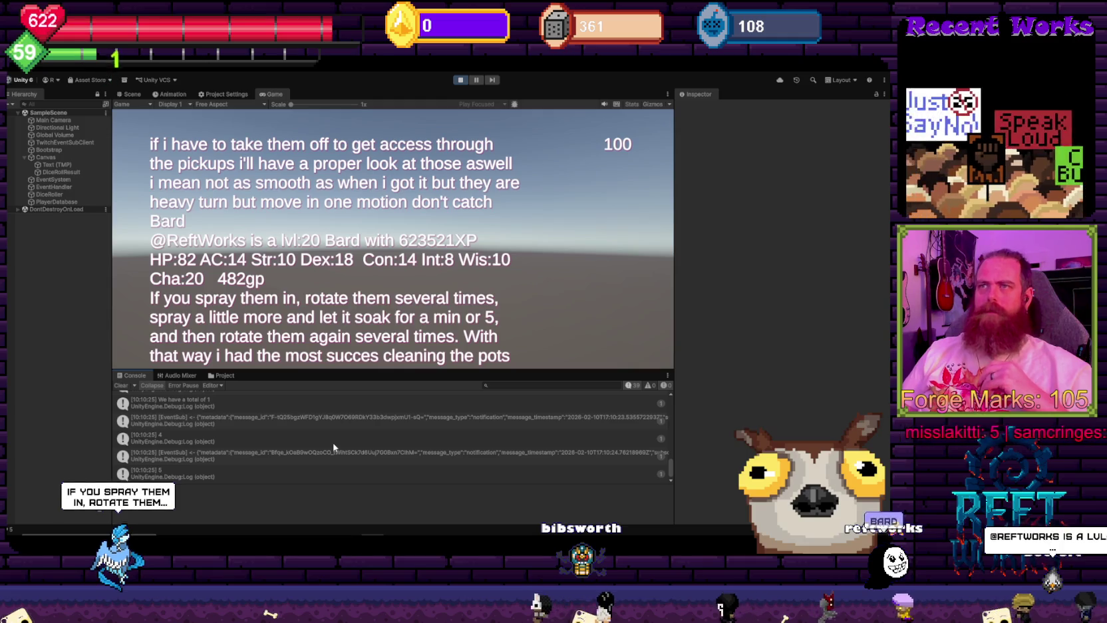
- Inspect the stack traces of the 'has joined the ranks' and 'We have a total of 1' entries
{"action": "scroll", "coordinate": [267, 456], "scroll_direction": "up", "scroll_amount": 1}
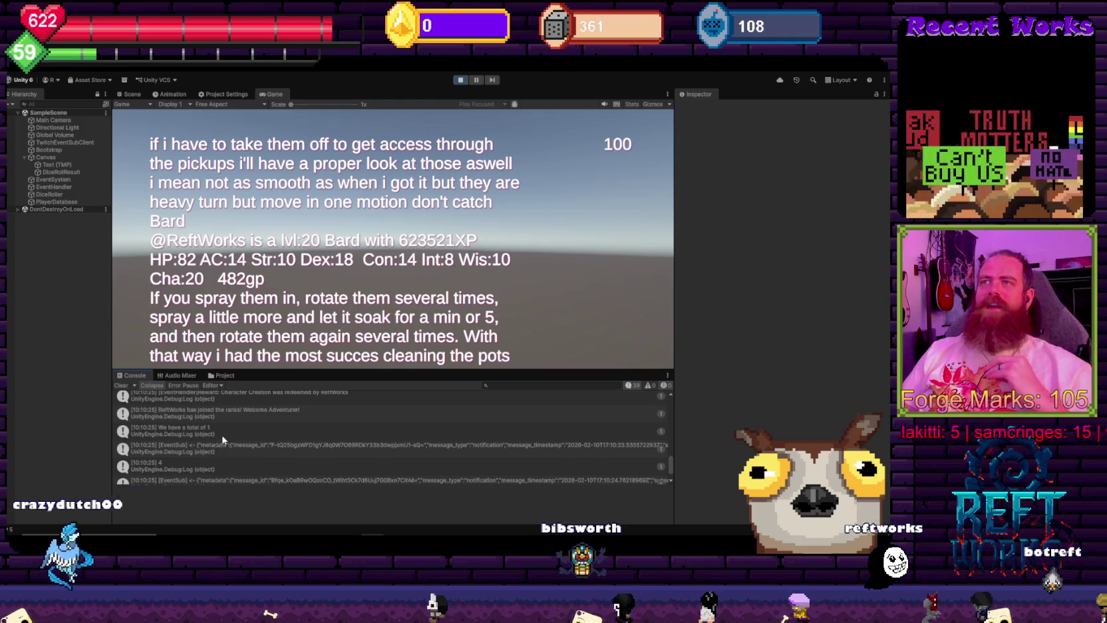
{"action": "left_click", "coordinate": [256, 416]}
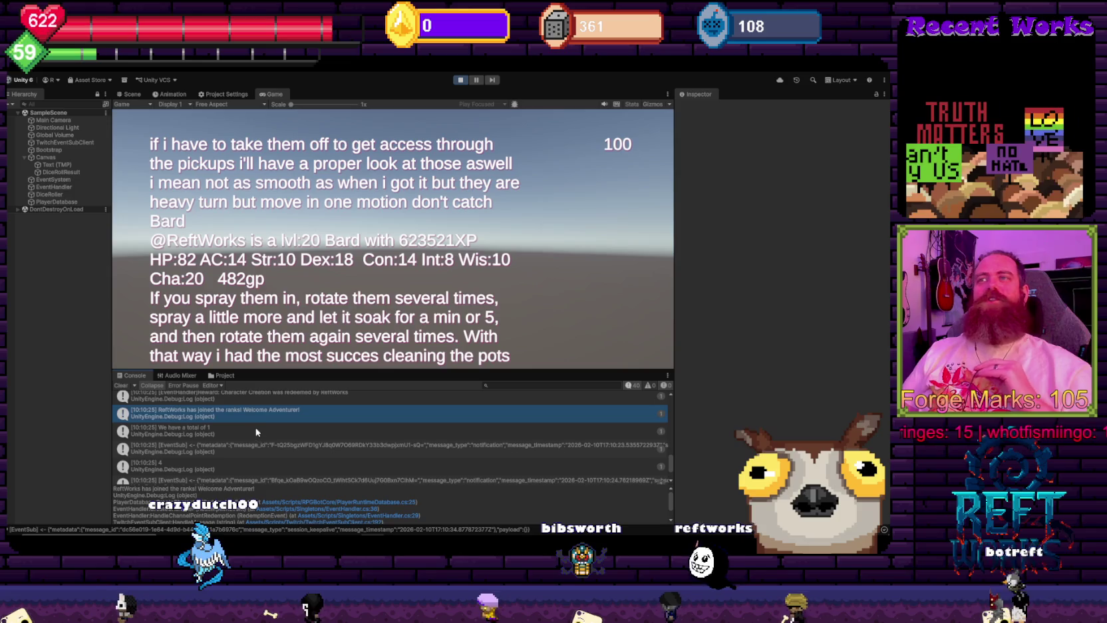
{"action": "left_click", "coordinate": [223, 434]}
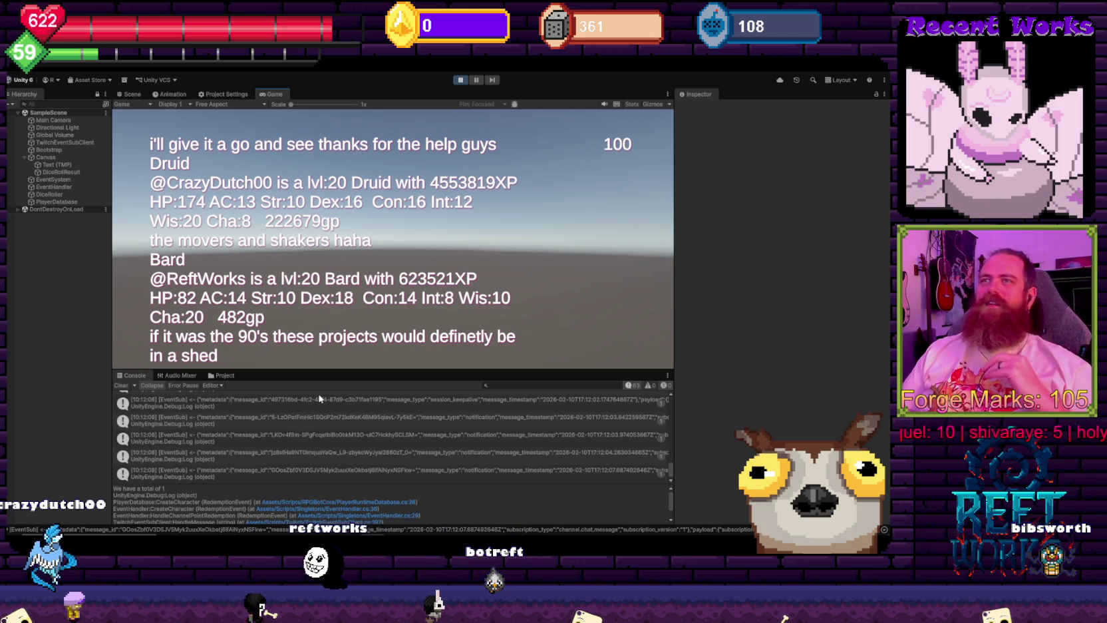
- Show the full JSON payload of an [EventSub] message in the Console detail pane
{"action": "left_click", "coordinate": [311, 422]}
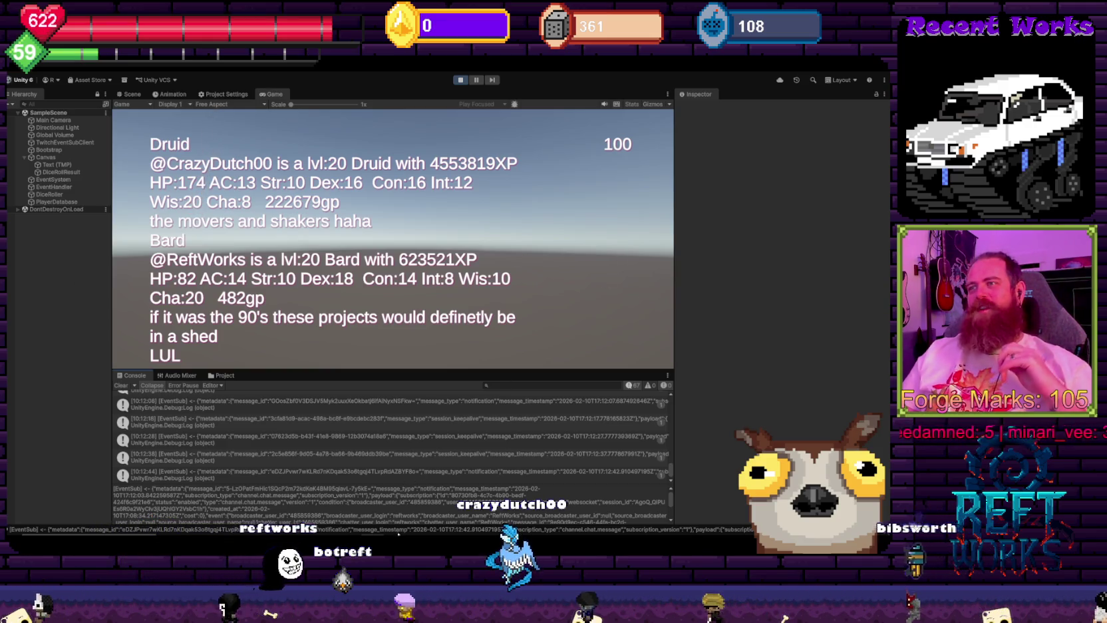
{"action": "mouse_move", "coordinate": [396, 539]}
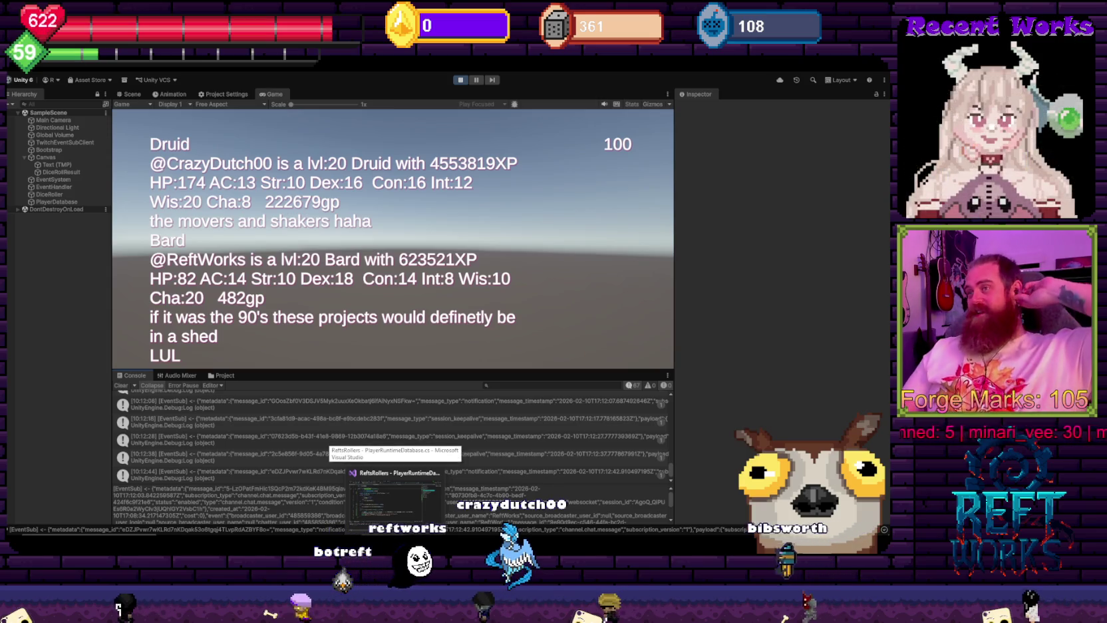
- In PlayerDatabase.cs, select the new Player creation line in CreateCharacter, then move to Awake's closing brace
{"action": "left_click", "coordinate": [386, 495]}
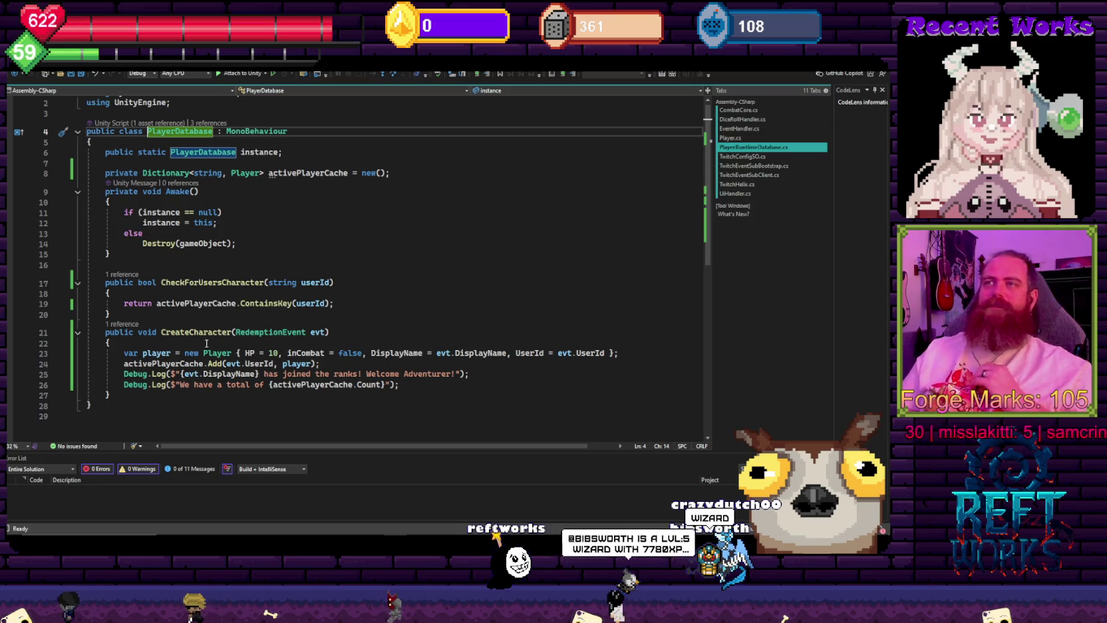
{"action": "left_click", "coordinate": [125, 354]}
{"action": "left_click_drag", "start_coordinate": [126, 353], "coordinate": [655, 354]}
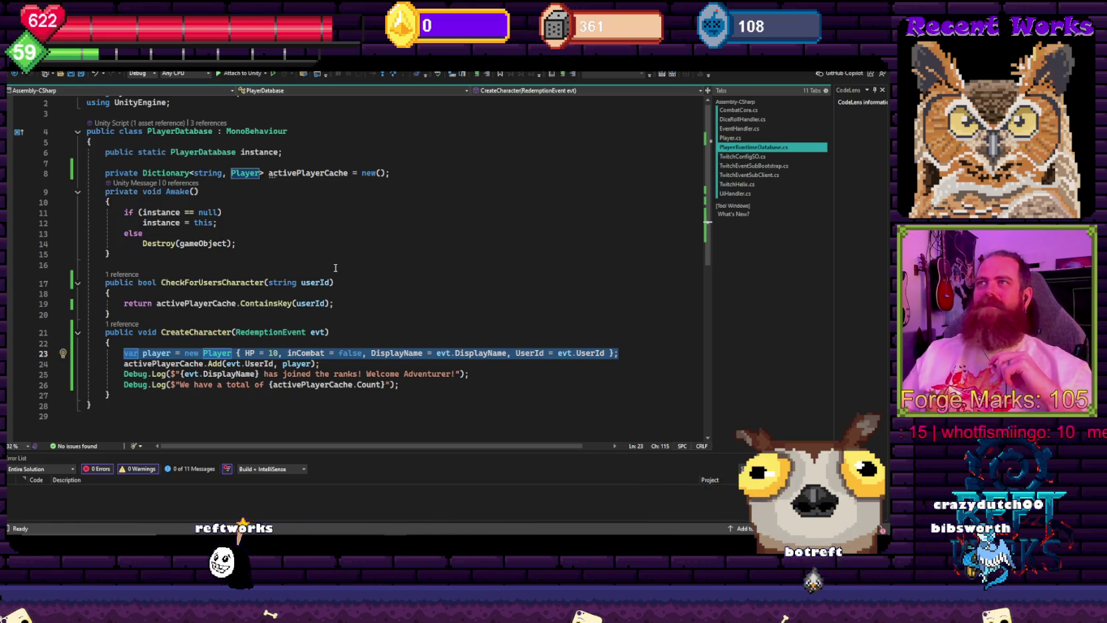
{"action": "left_click", "coordinate": [310, 266]}
{"action": "left_click", "coordinate": [118, 251]}
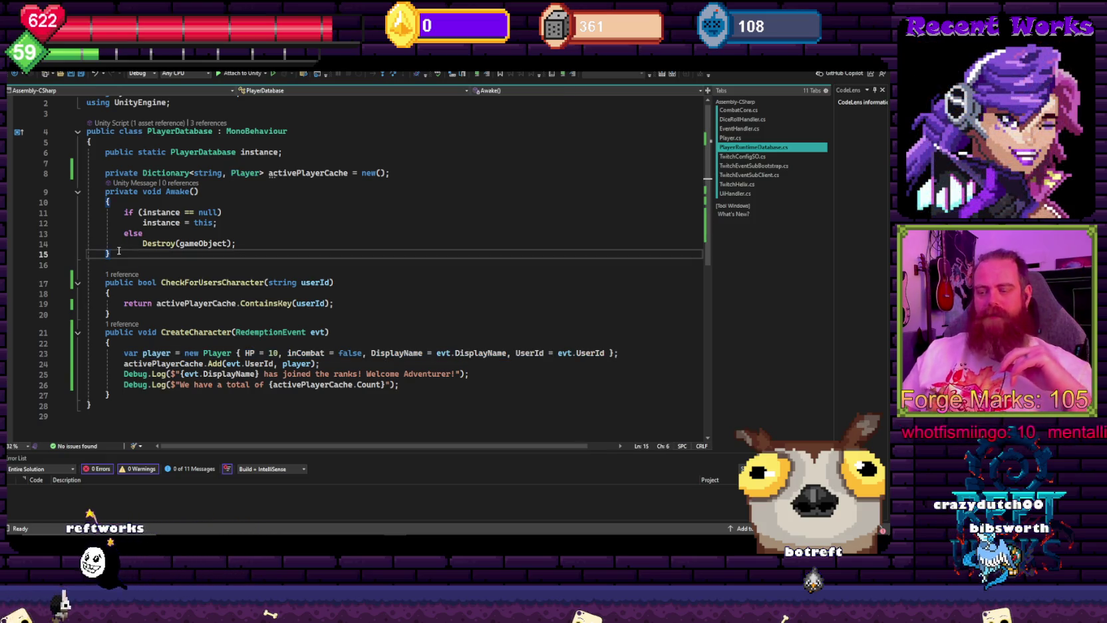
- Delete the blank line after Awake and review Awake's singleton instance assignment
{"action": "key", "text": "shift+Down"}
{"action": "key", "text": "BackSpace"}
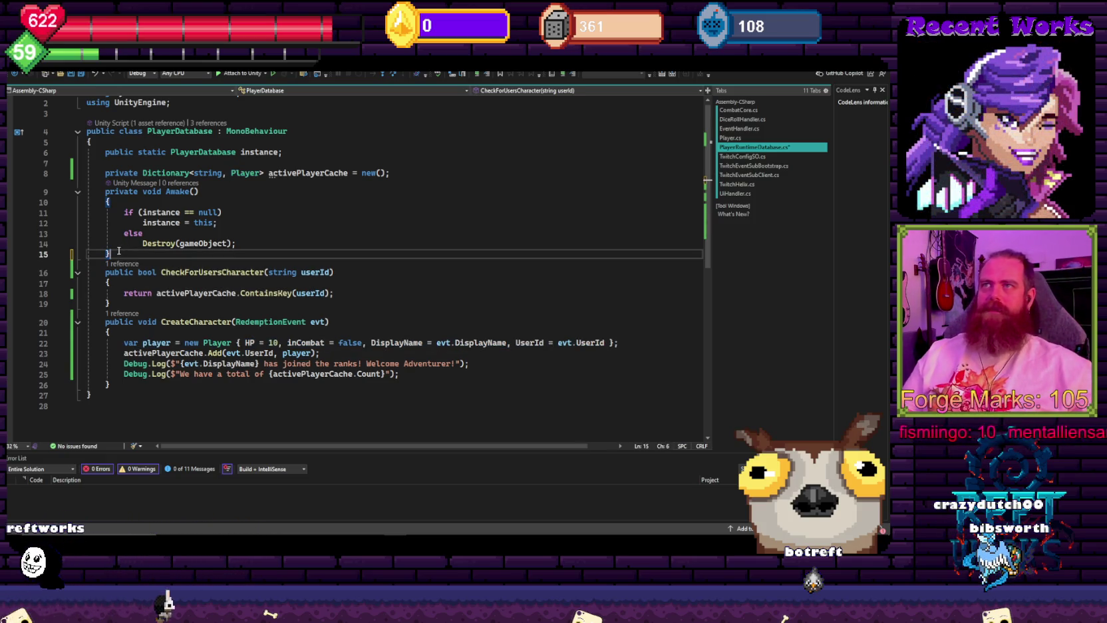
{"action": "left_click", "coordinate": [223, 225]}
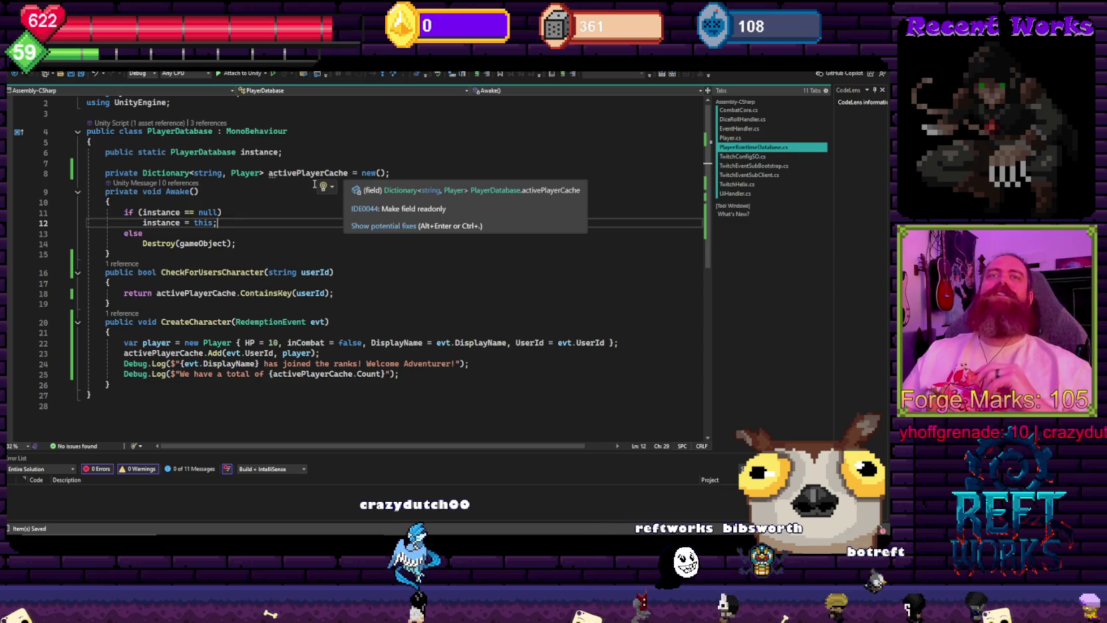
{"action": "left_click", "coordinate": [294, 201]}
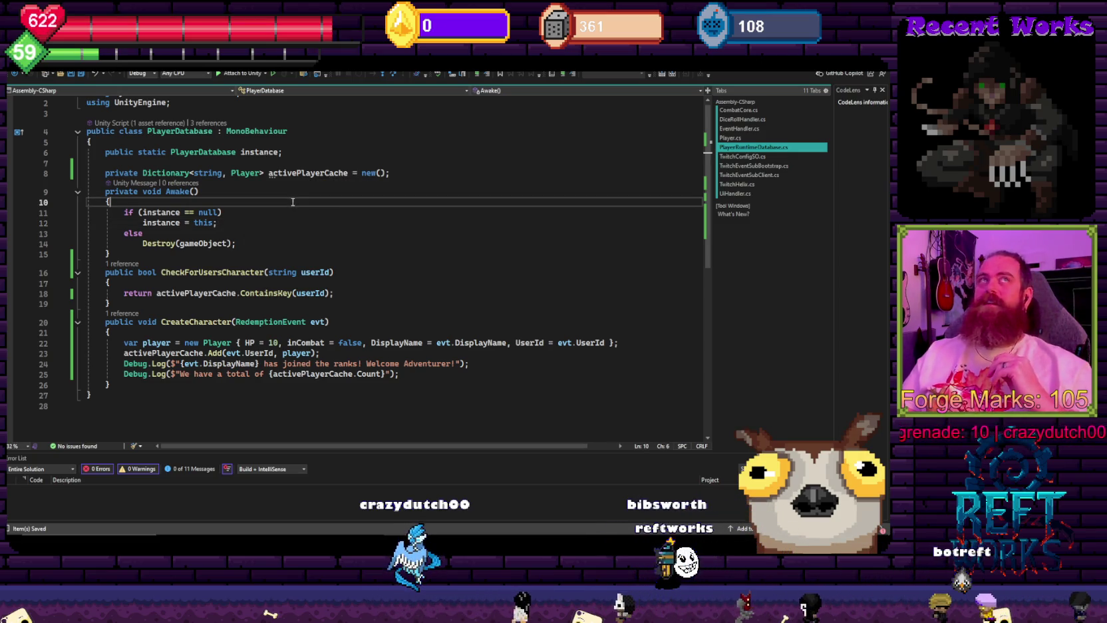